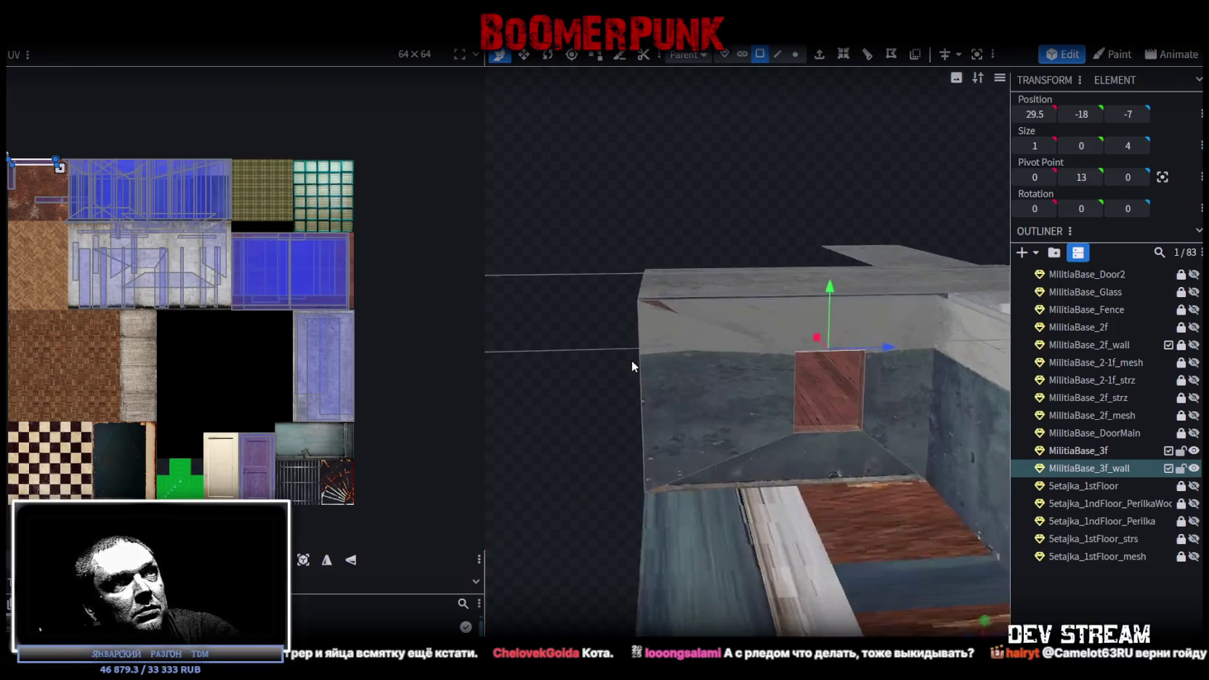
Select the outer edge of the MilitiaBase_3f third-floor floor
scroll(843, 373, up, 3)
scroll(844, 370, down, 2)
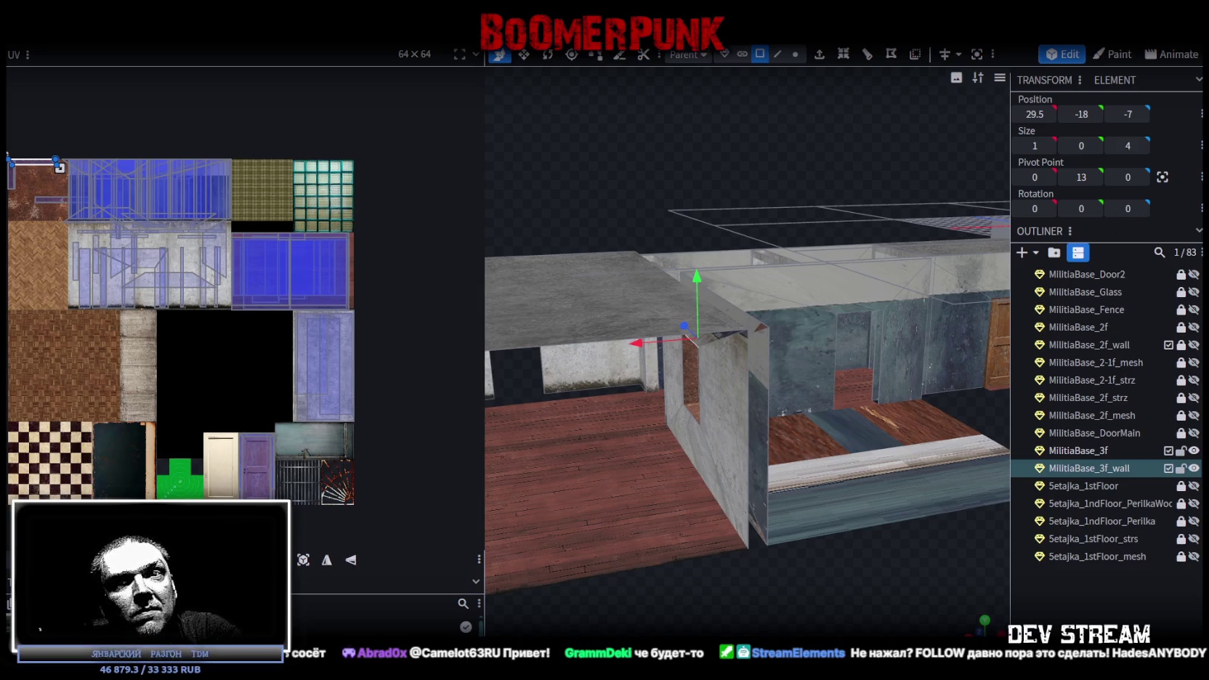
mouse_move(930, 467)
mouse_down()
mouse_move(878, 562)
mouse_move(846, 539)
mouse_move(790, 556)
mouse_move(814, 563)
mouse_move(916, 514)
mouse_move(734, 484)
mouse_move(765, 456)
mouse_move(708, 455)
mouse_up()
scroll(845, 344, up, 3)
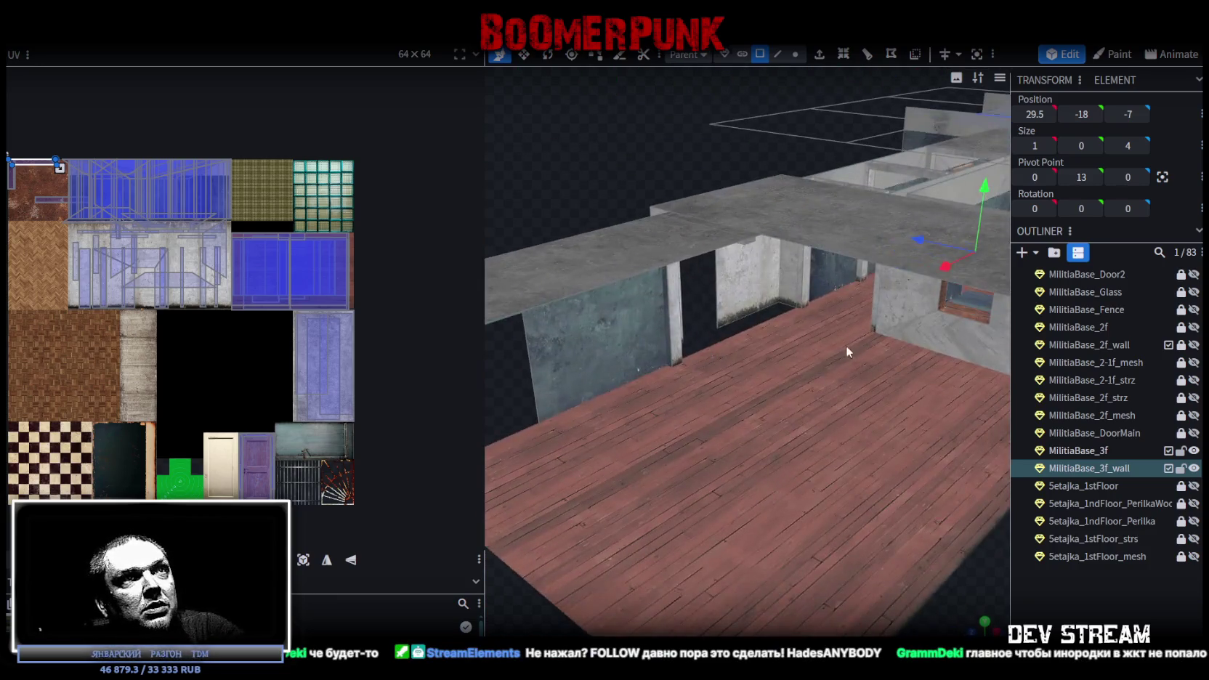
click(805, 342)
drag(579, 160, 552, 161)
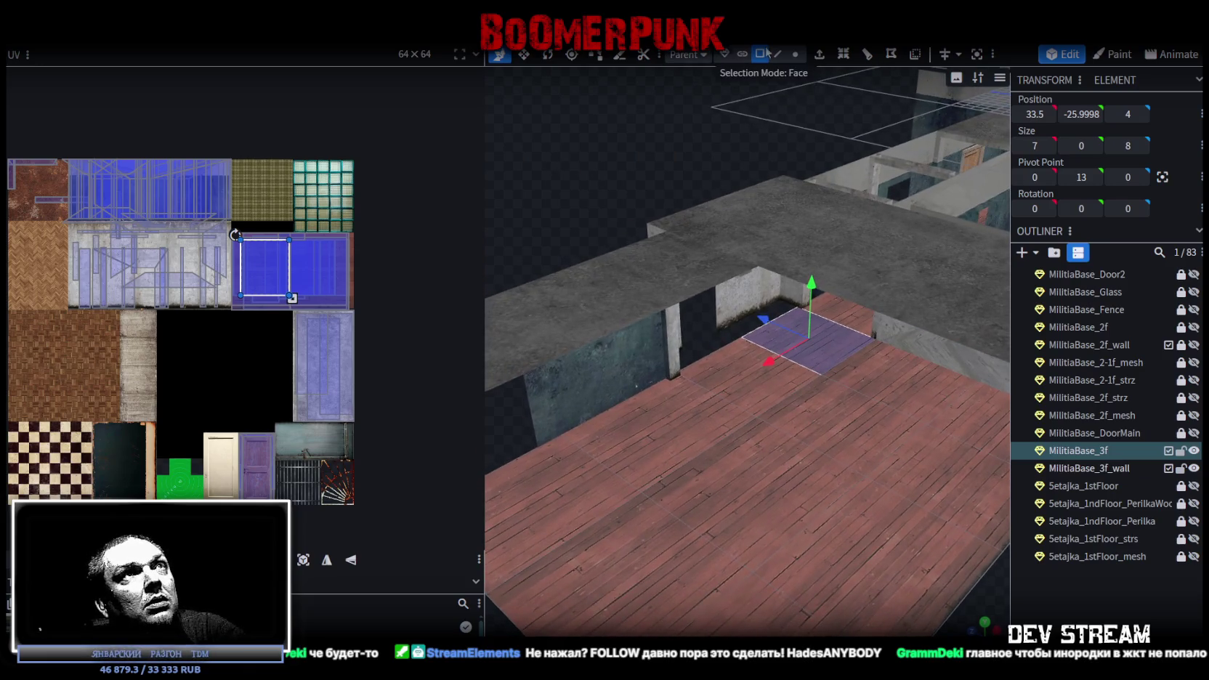
click(772, 323)
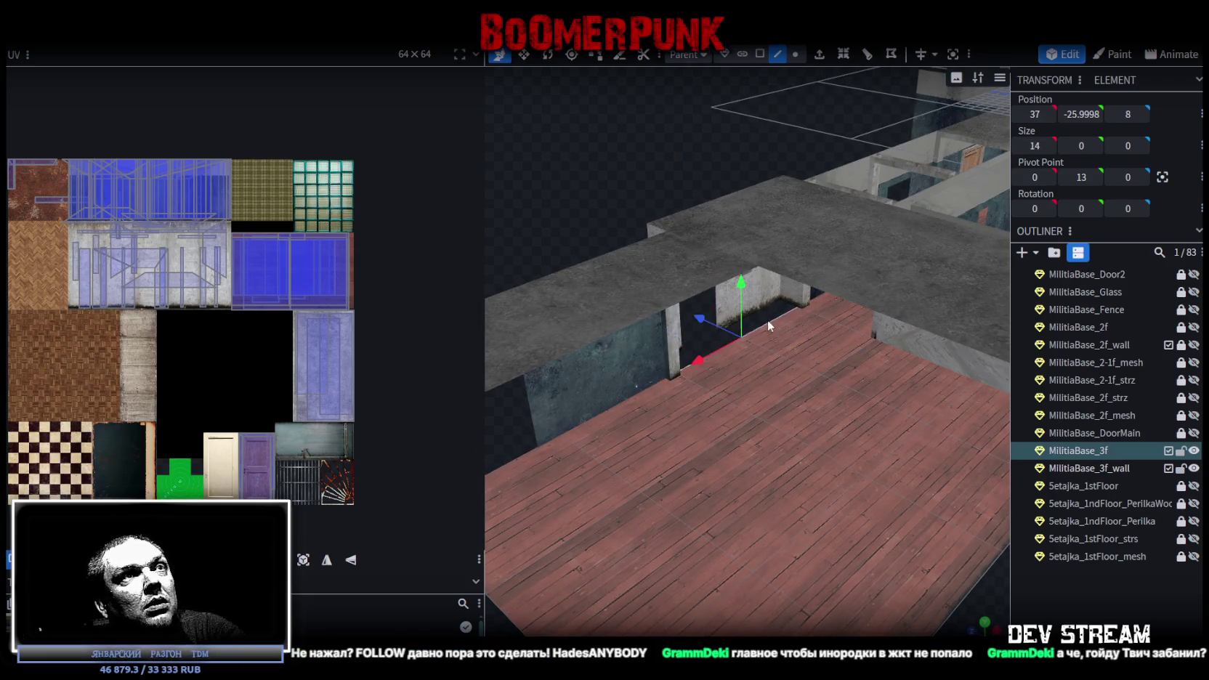
mouse_move(768, 319)
mouse_down()
mouse_move(531, 177)
mouse_move(673, 296)
mouse_up()
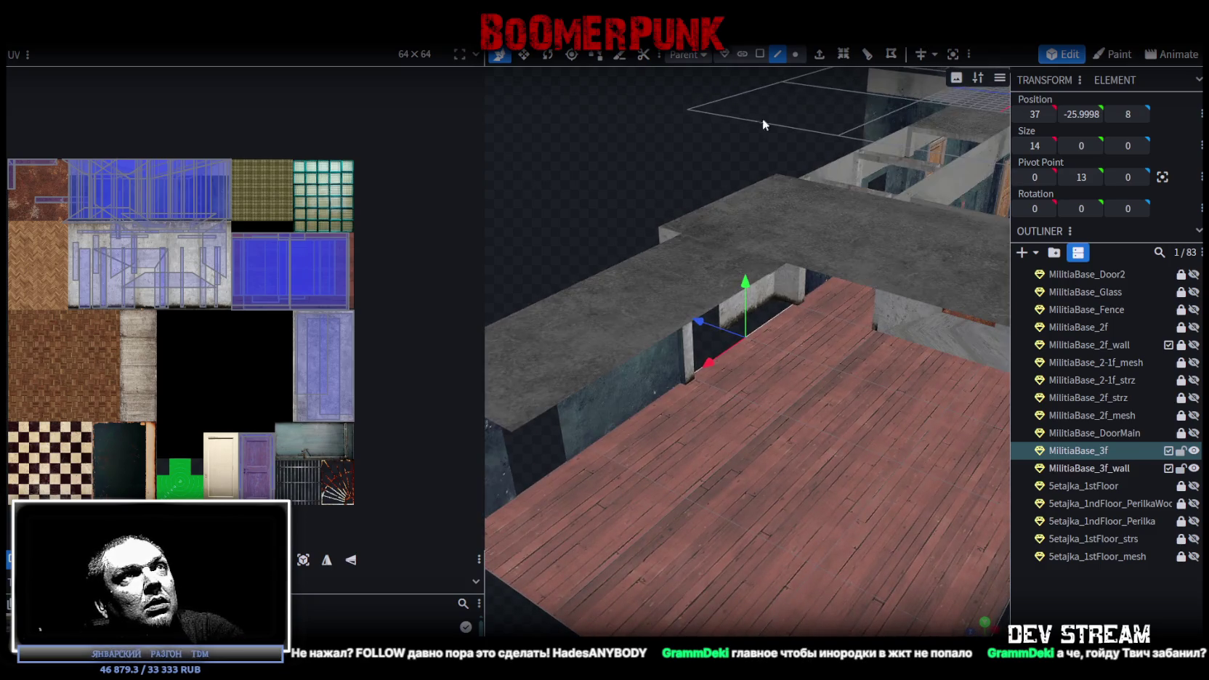
Extrude the floor edge 2 units along Z+
click(841, 54)
click(792, 623)
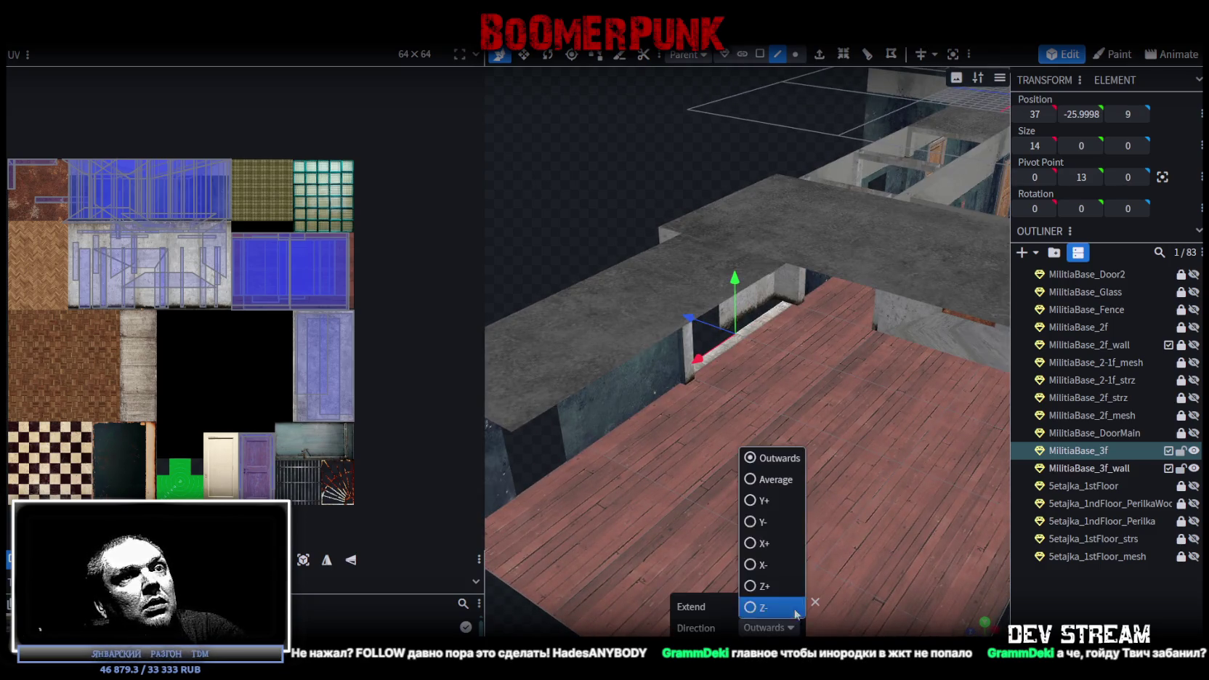
click(751, 589)
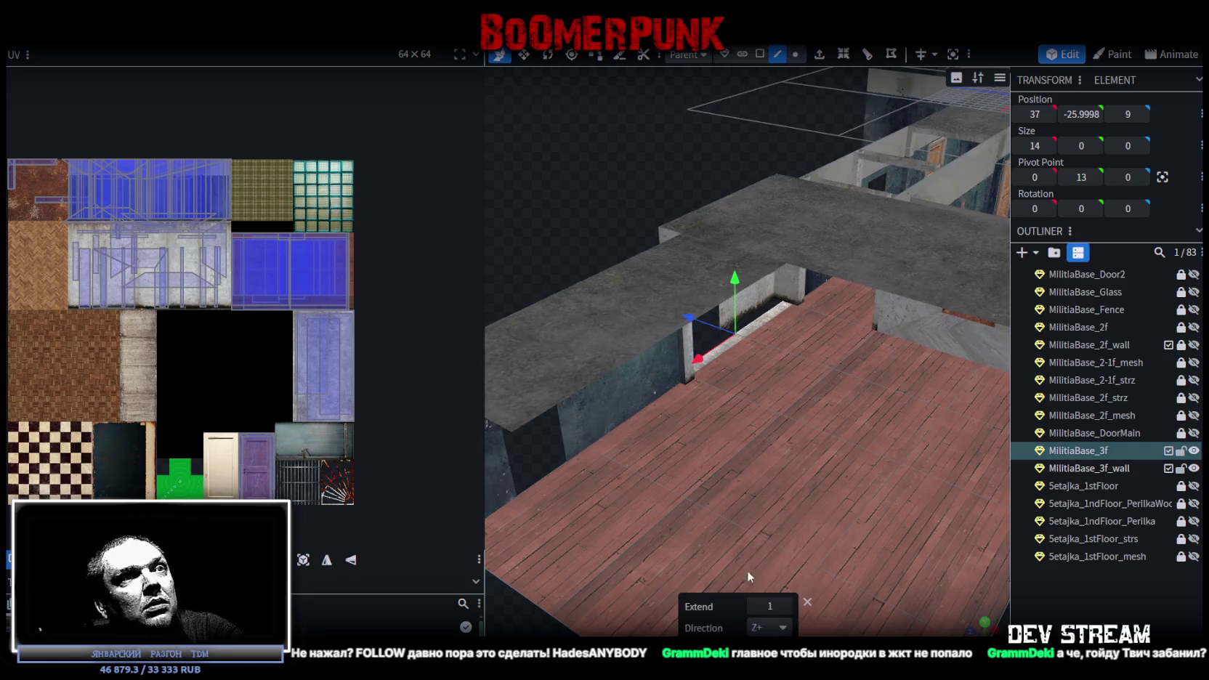
click(785, 606)
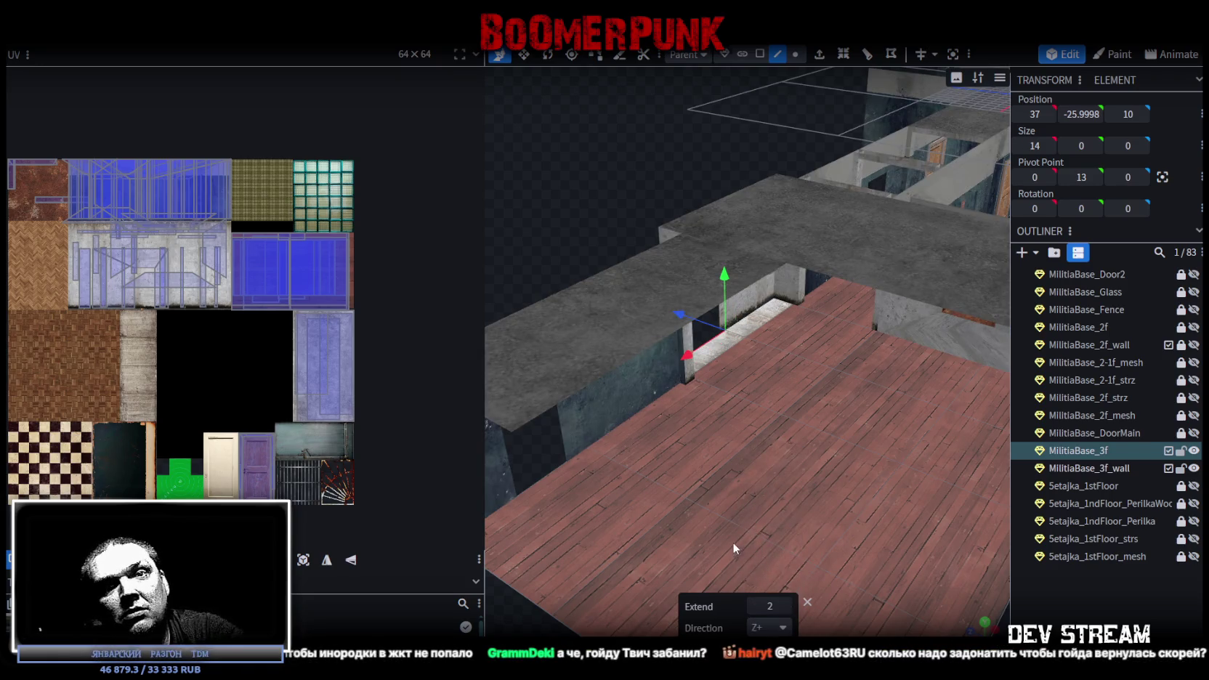
mouse_move(842, 476)
mouse_down()
mouse_move(760, 441)
mouse_move(754, 525)
mouse_move(831, 565)
mouse_move(792, 492)
mouse_move(715, 423)
mouse_move(703, 473)
mouse_move(769, 454)
mouse_move(542, 457)
mouse_move(695, 437)
mouse_move(676, 424)
mouse_move(890, 468)
mouse_move(778, 439)
mouse_move(751, 411)
mouse_move(760, 390)
mouse_move(824, 397)
mouse_move(838, 420)
mouse_move(810, 422)
mouse_move(886, 430)
mouse_move(793, 427)
mouse_move(780, 437)
mouse_move(864, 432)
mouse_move(1041, 452)
mouse_move(1077, 427)
mouse_move(1076, 411)
mouse_move(801, 445)
mouse_move(876, 424)
mouse_move(858, 446)
mouse_move(885, 453)
mouse_move(852, 460)
mouse_move(767, 436)
mouse_move(785, 456)
mouse_move(778, 431)
mouse_move(775, 452)
mouse_move(878, 455)
mouse_move(961, 442)
mouse_move(964, 423)
mouse_move(663, 457)
mouse_move(674, 480)
mouse_move(860, 458)
mouse_move(903, 447)
mouse_move(921, 413)
mouse_move(861, 446)
mouse_move(772, 441)
mouse_move(793, 453)
mouse_move(738, 411)
mouse_move(782, 404)
mouse_move(741, 418)
mouse_move(763, 415)
mouse_move(774, 399)
mouse_move(797, 400)
mouse_move(808, 426)
mouse_move(884, 424)
mouse_up()
Select the third-floor wall's vertical corner edge and cut a new edge loop into it
scroll(799, 410, up, 2)
scroll(799, 416, down, 2)
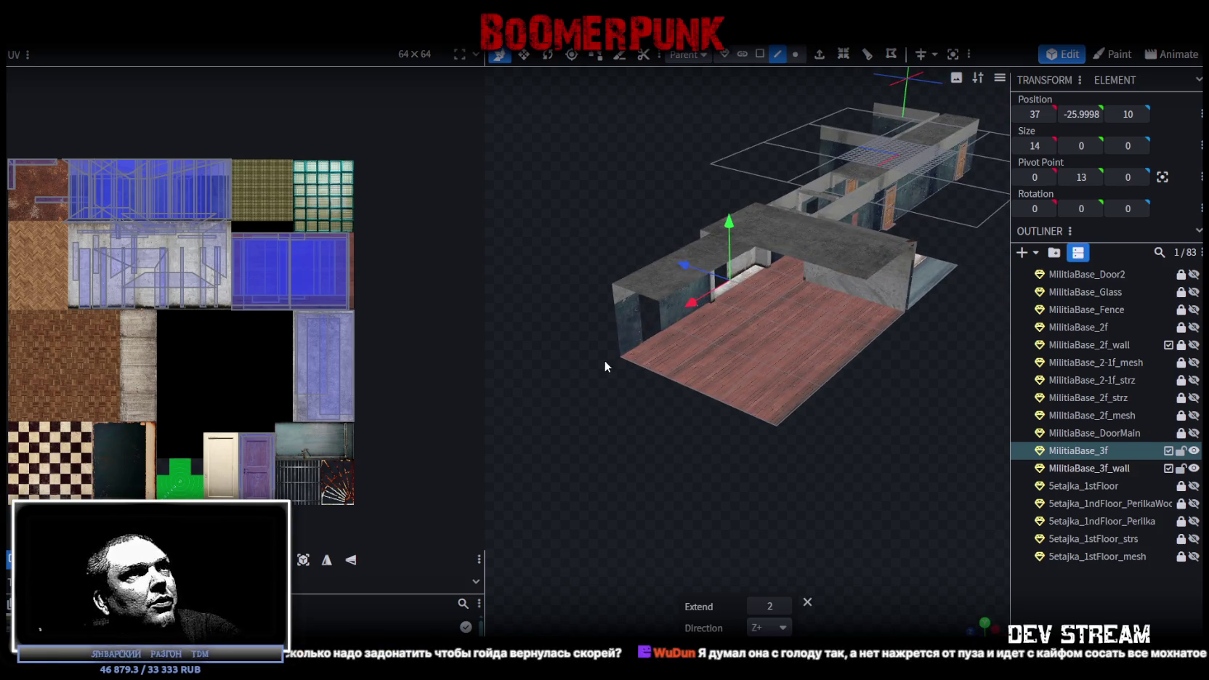
click(618, 318)
click(615, 318)
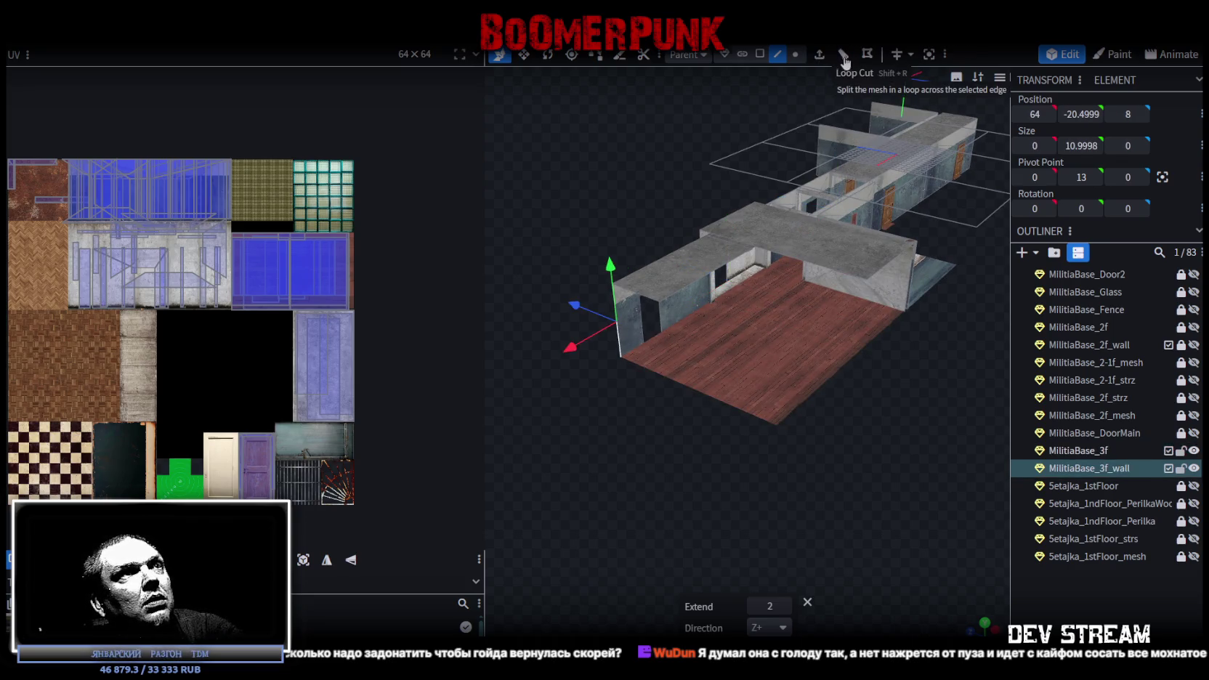
click(844, 55)
Extrude the wall edge outward, pulling the new wall along the extended floor
scroll(794, 520, up, 2)
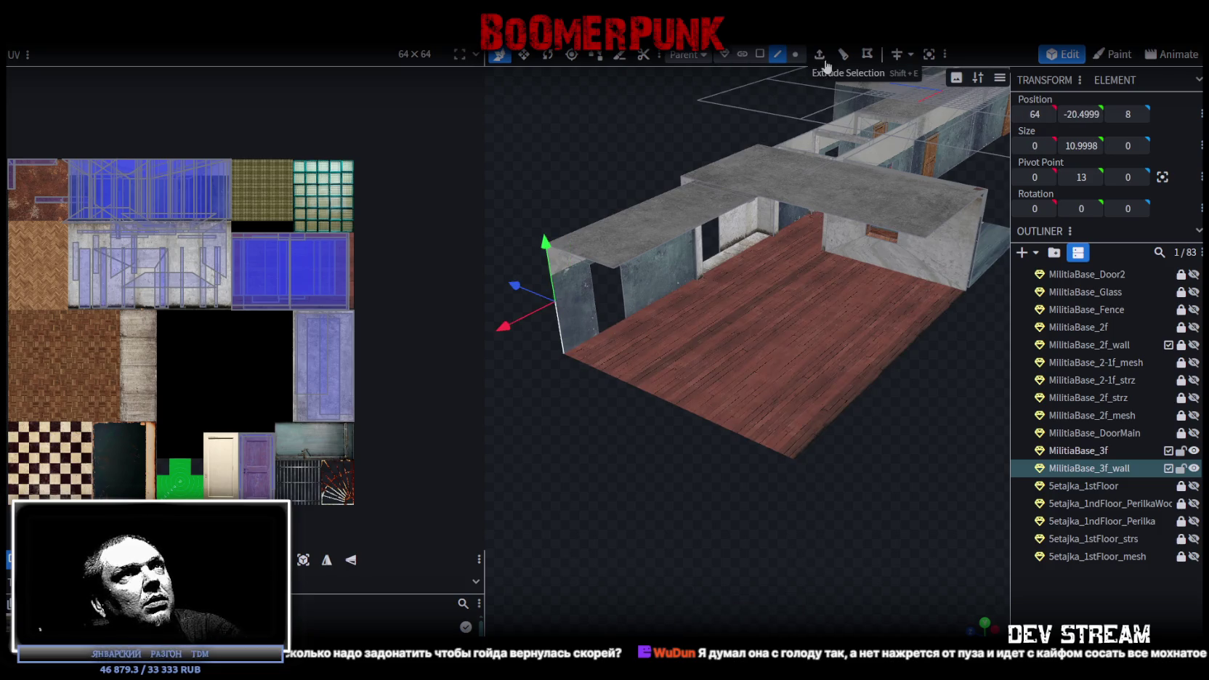
click(820, 58)
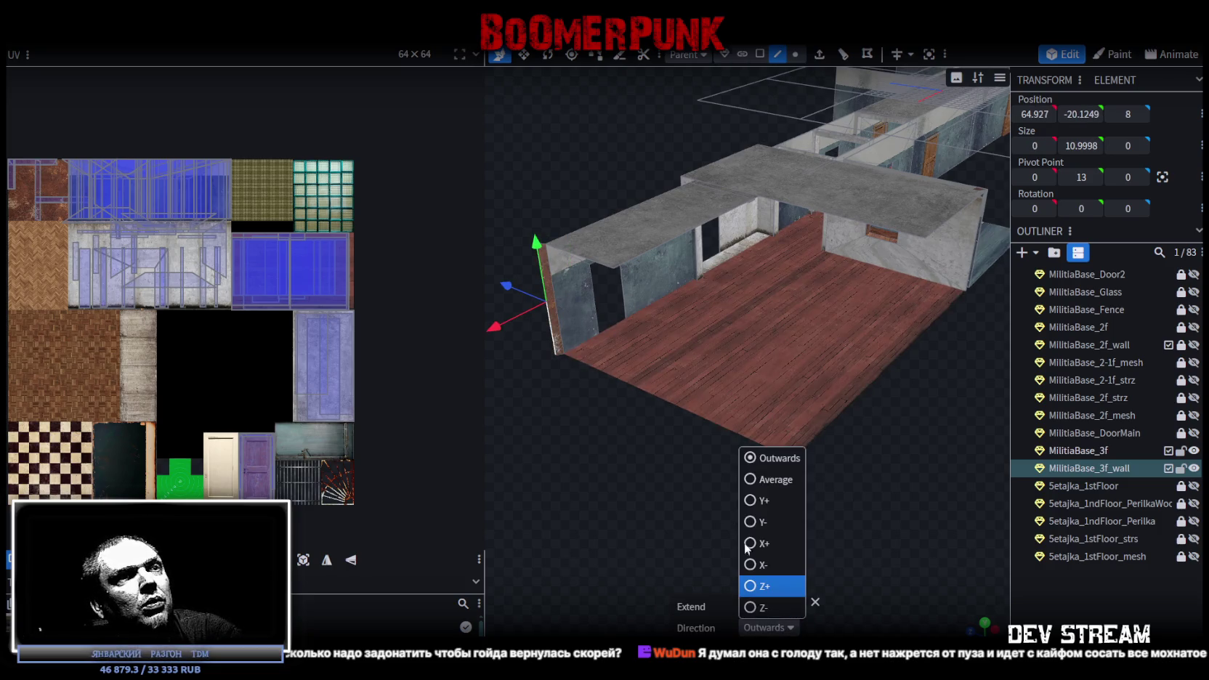
click(755, 607)
mouse_move(498, 326)
mouse_down()
mouse_move(718, 401)
mouse_move(747, 390)
mouse_move(739, 526)
mouse_up()
Select the long wall section, then the third-floor face to extend next
scroll(739, 527, up, 5)
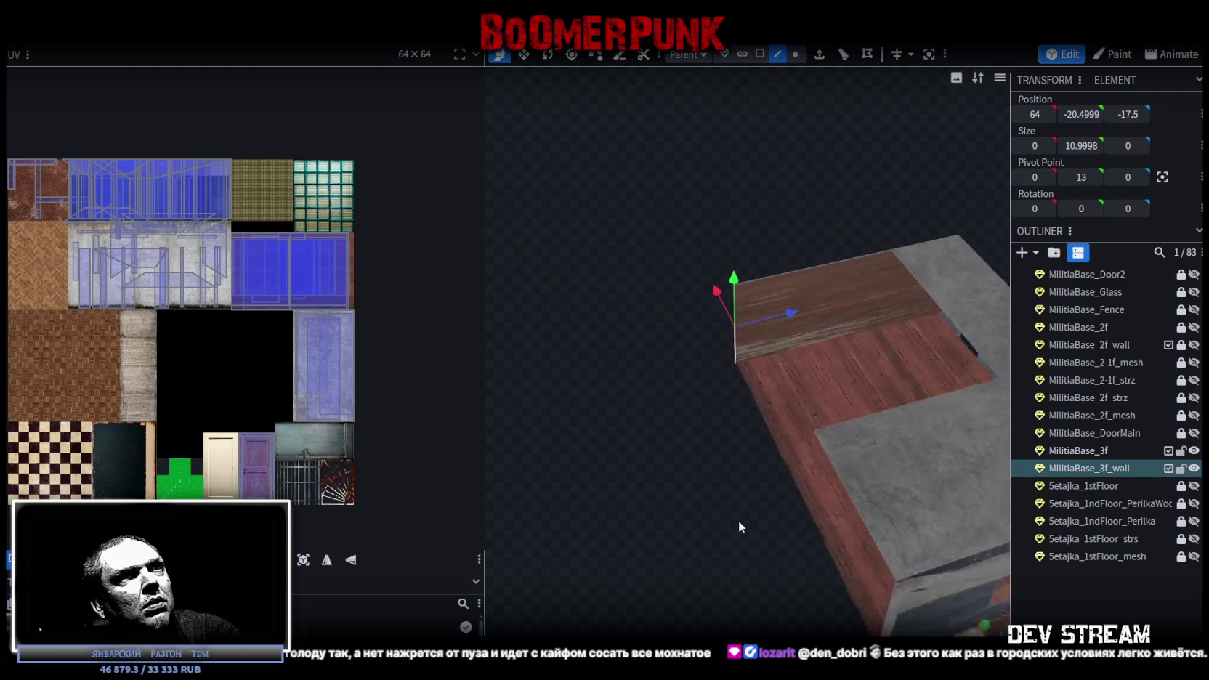
scroll(719, 547, up, 3)
scroll(755, 475, down, 6)
mouse_move(756, 475)
mouse_down()
mouse_move(743, 499)
mouse_move(923, 417)
mouse_up()
click(928, 406)
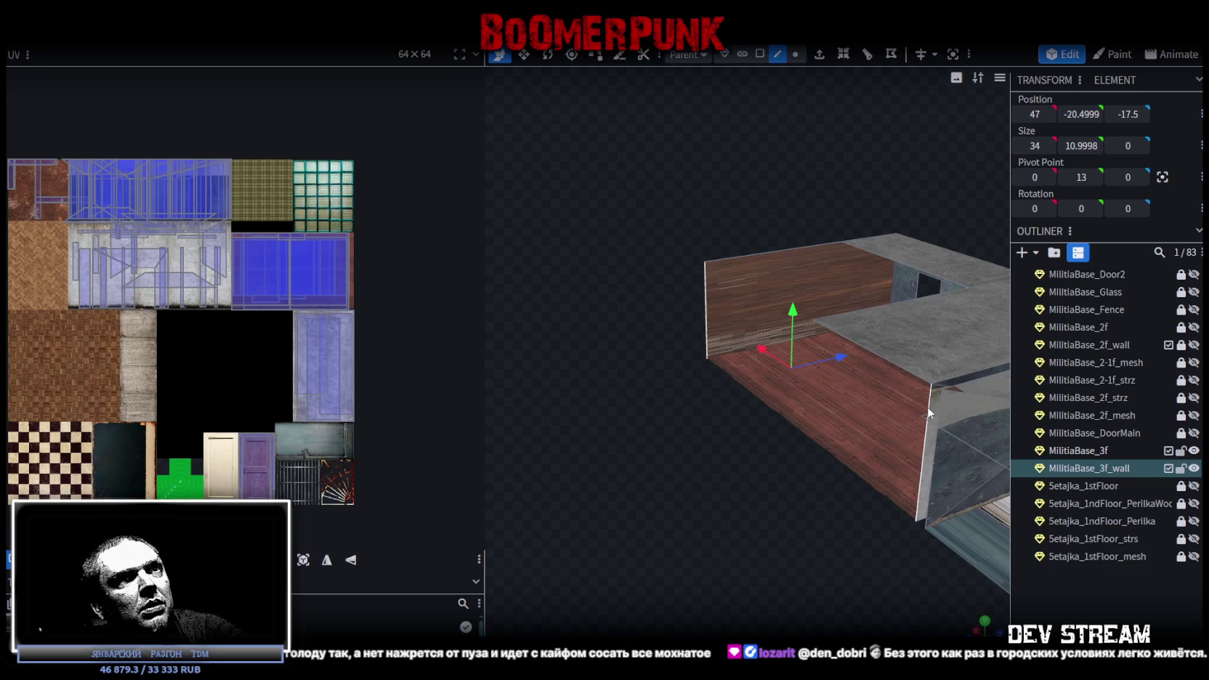
mouse_move(841, 434)
mouse_down()
mouse_move(882, 513)
mouse_move(834, 565)
mouse_move(982, 595)
mouse_move(931, 556)
mouse_up()
click(728, 356)
mouse_move(869, 389)
mouse_down()
mouse_move(782, 526)
mouse_move(656, 503)
mouse_move(833, 411)
mouse_up()
drag(759, 586, 921, 611)
Extrude the selected third-floor face 17.5 units toward Z- and save the model
click(821, 55)
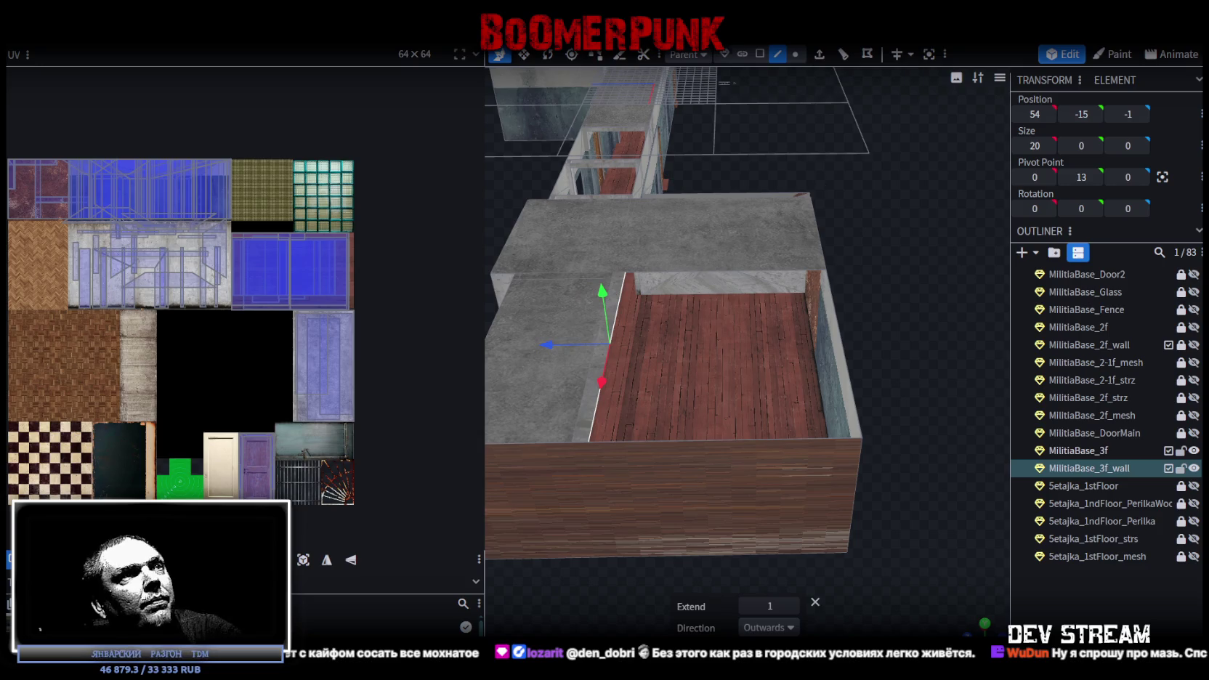
click(792, 605)
click(792, 605)
click(791, 605)
click(792, 605)
click(792, 605)
click(792, 605)
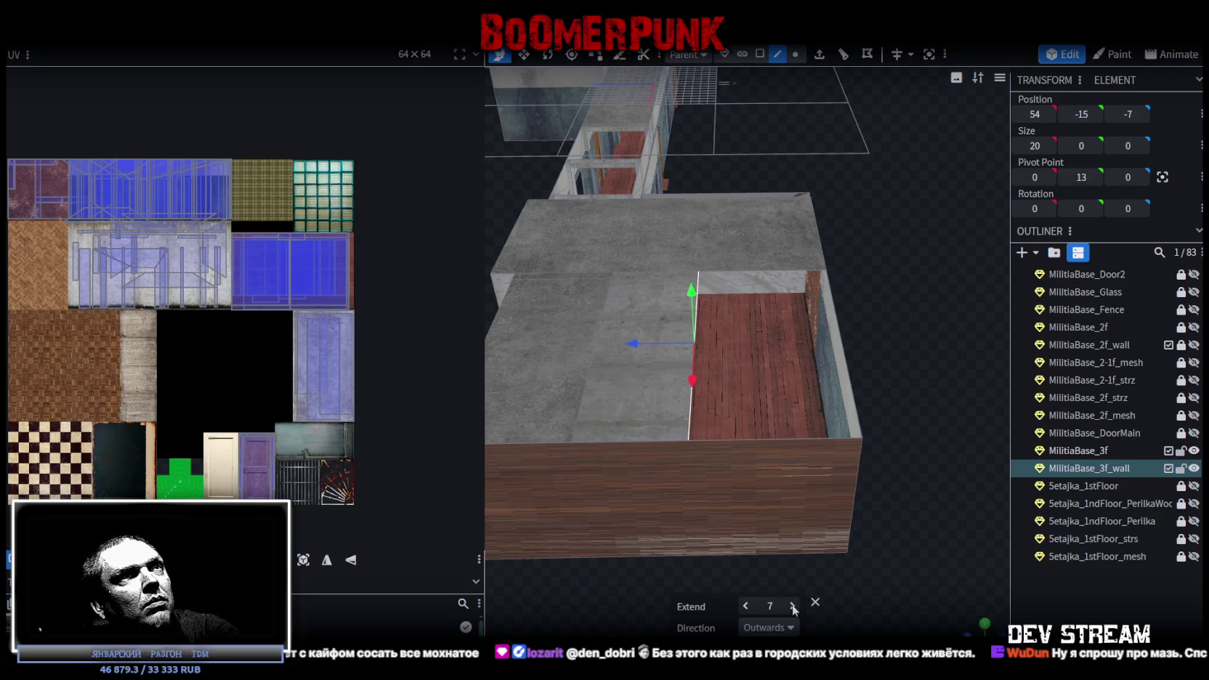
double_click(792, 605)
double_click(792, 605)
double_click(792, 605)
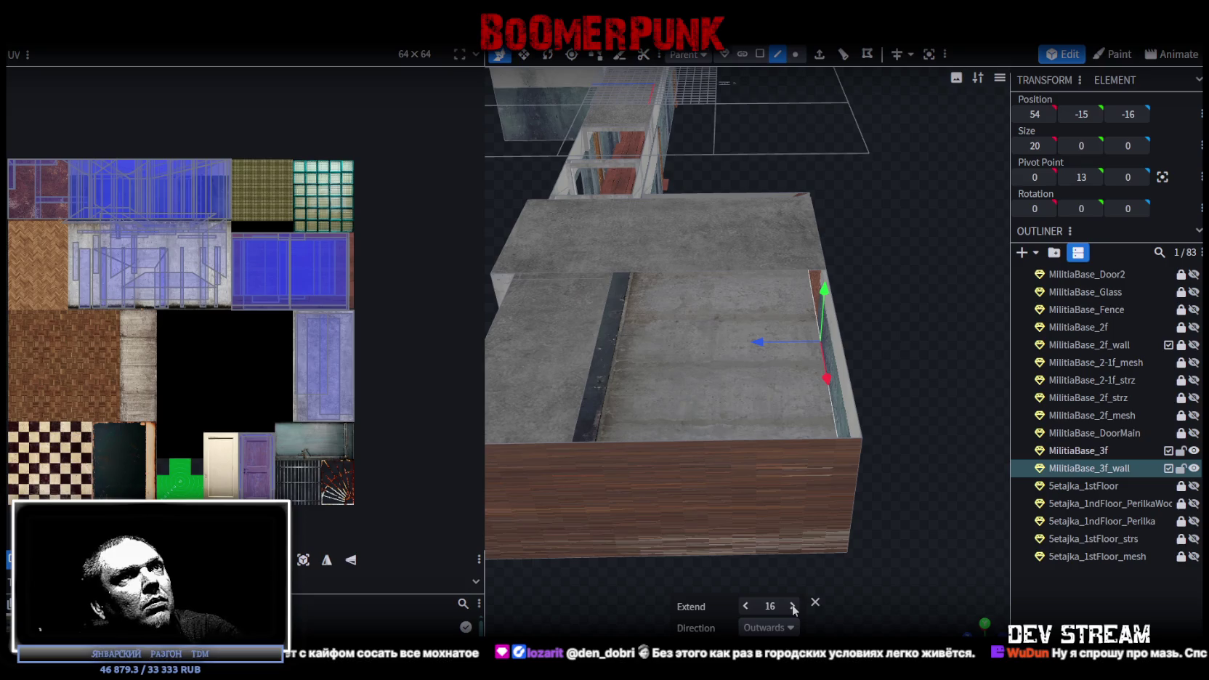
double_click(792, 605)
key(KP_7)
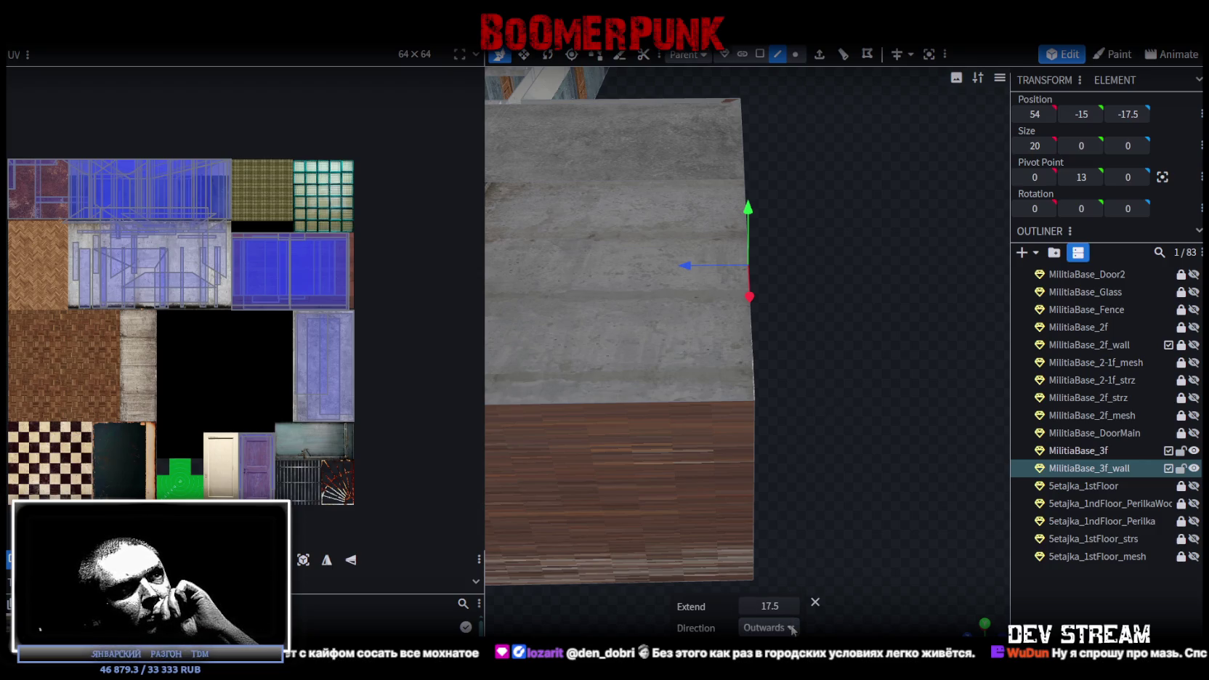
click(753, 608)
mouse_move(753, 609)
mouse_down()
mouse_move(830, 432)
mouse_move(786, 499)
mouse_move(825, 562)
mouse_move(717, 485)
mouse_move(637, 464)
mouse_move(727, 501)
mouse_move(804, 513)
mouse_move(780, 491)
mouse_move(801, 499)
mouse_move(752, 568)
mouse_move(885, 591)
mouse_up()
key(ctrl+s)
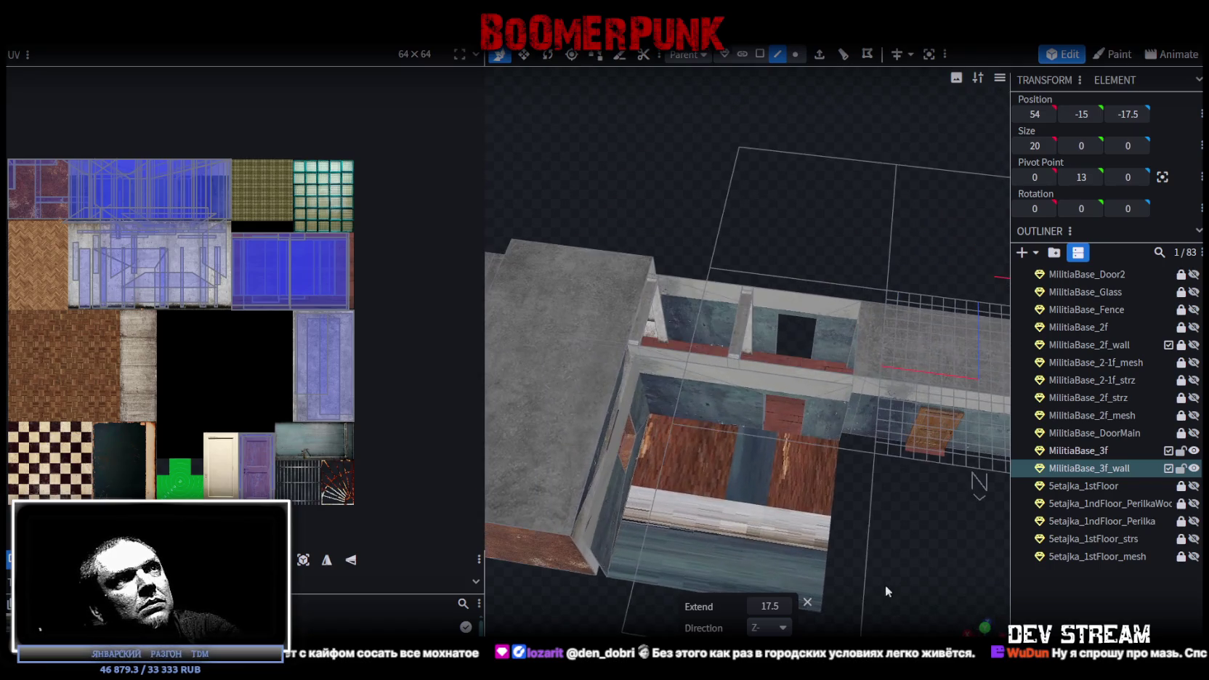
Stretch the selected wall face 8 units along Z and save the model
drag(853, 257, 826, 225)
scroll(874, 342, up, 2)
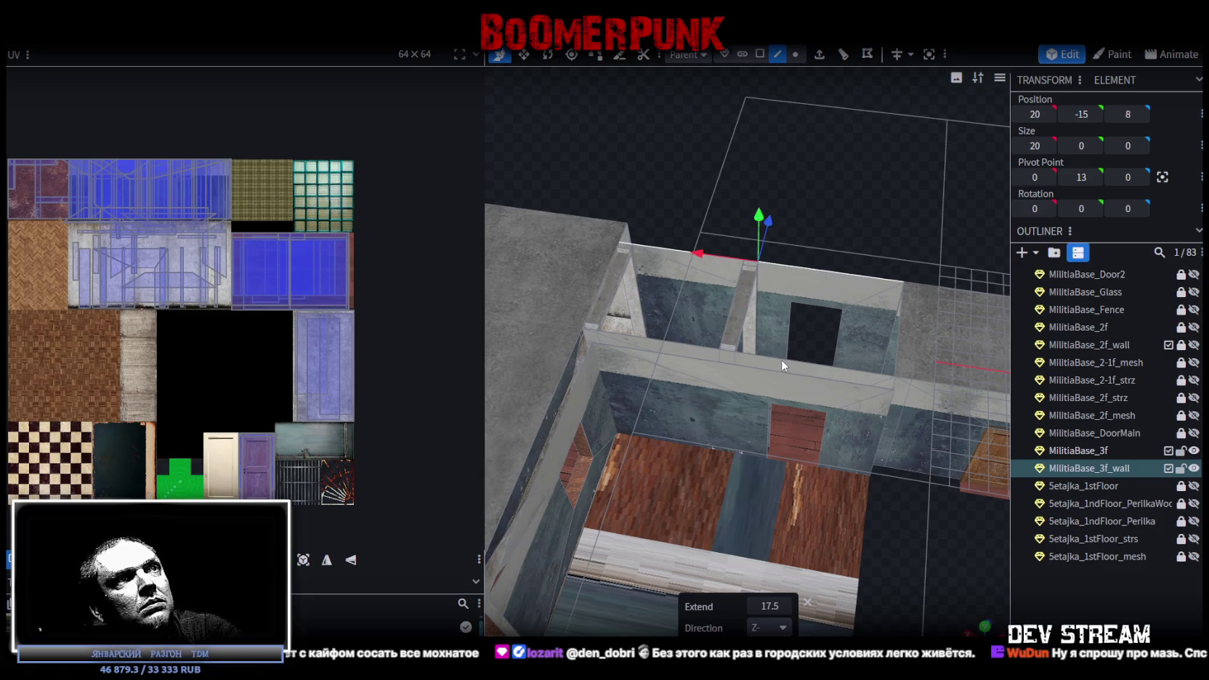
mouse_move(783, 365)
mouse_down()
mouse_move(885, 372)
mouse_move(876, 477)
mouse_move(793, 372)
mouse_move(622, 384)
mouse_move(580, 321)
mouse_move(524, 350)
mouse_move(291, 407)
mouse_up()
key(ctrl+s)
Export the model as FBX, replacing Build0Tutor.fbx in the Buildings folder
click(109, 33)
mouse_move(142, 287)
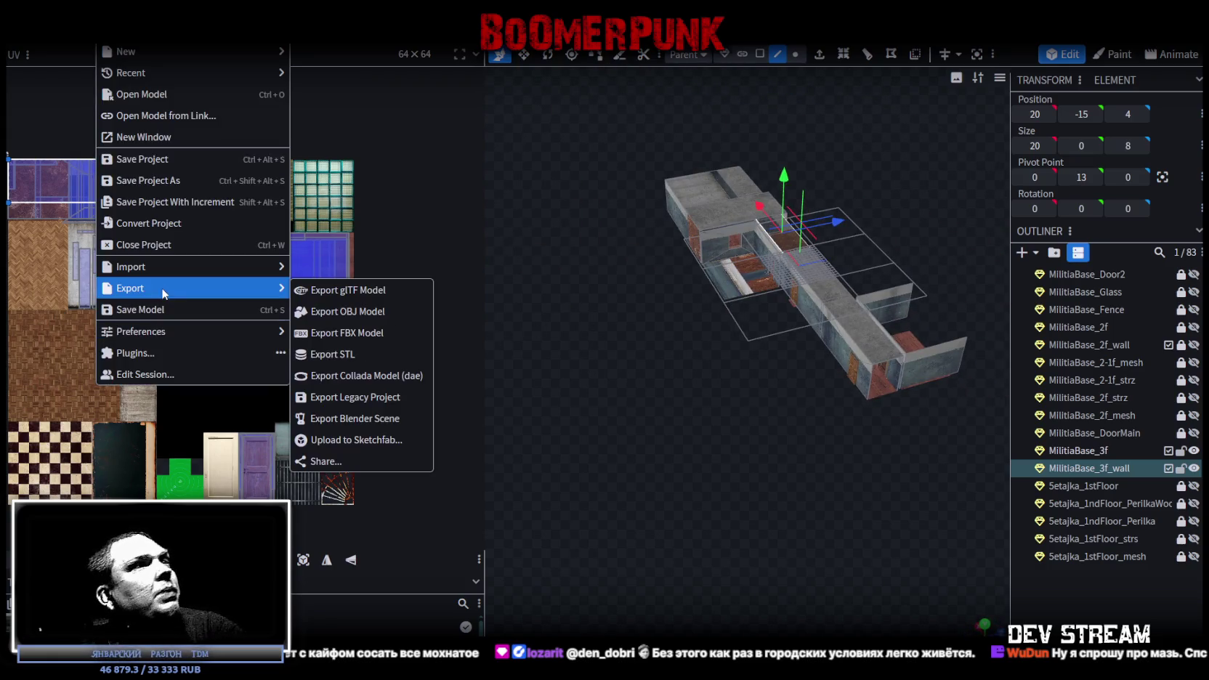
click(363, 354)
click(628, 204)
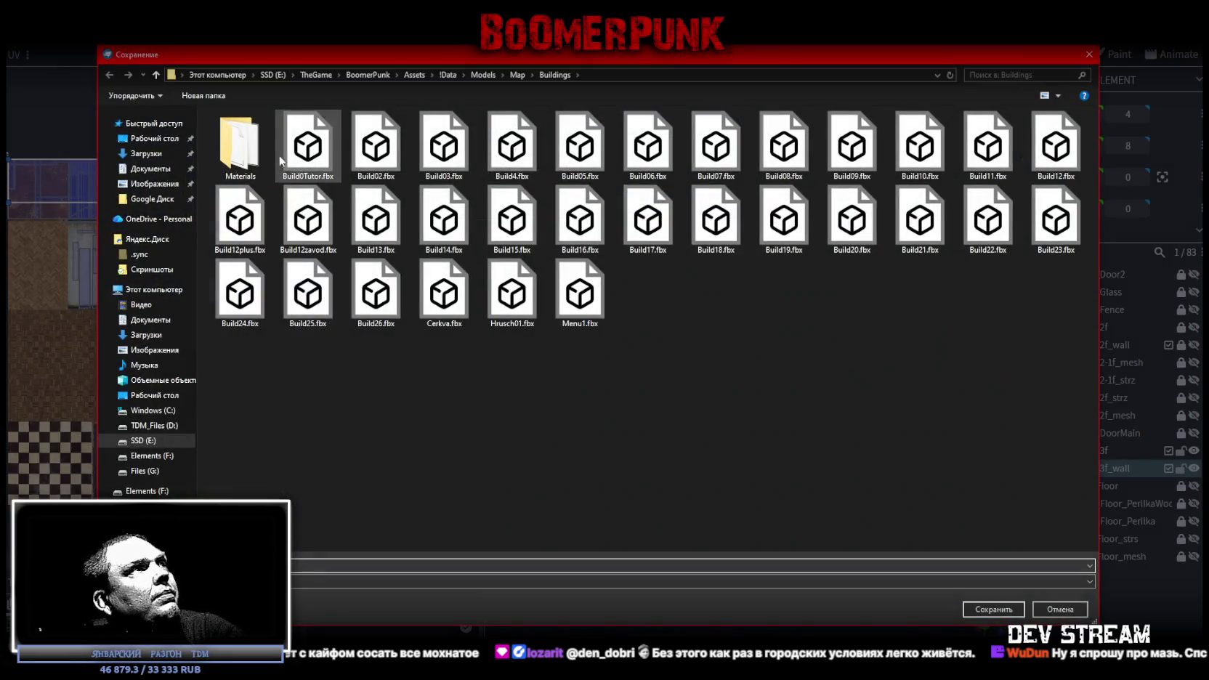
double_click(306, 151)
click(635, 348)
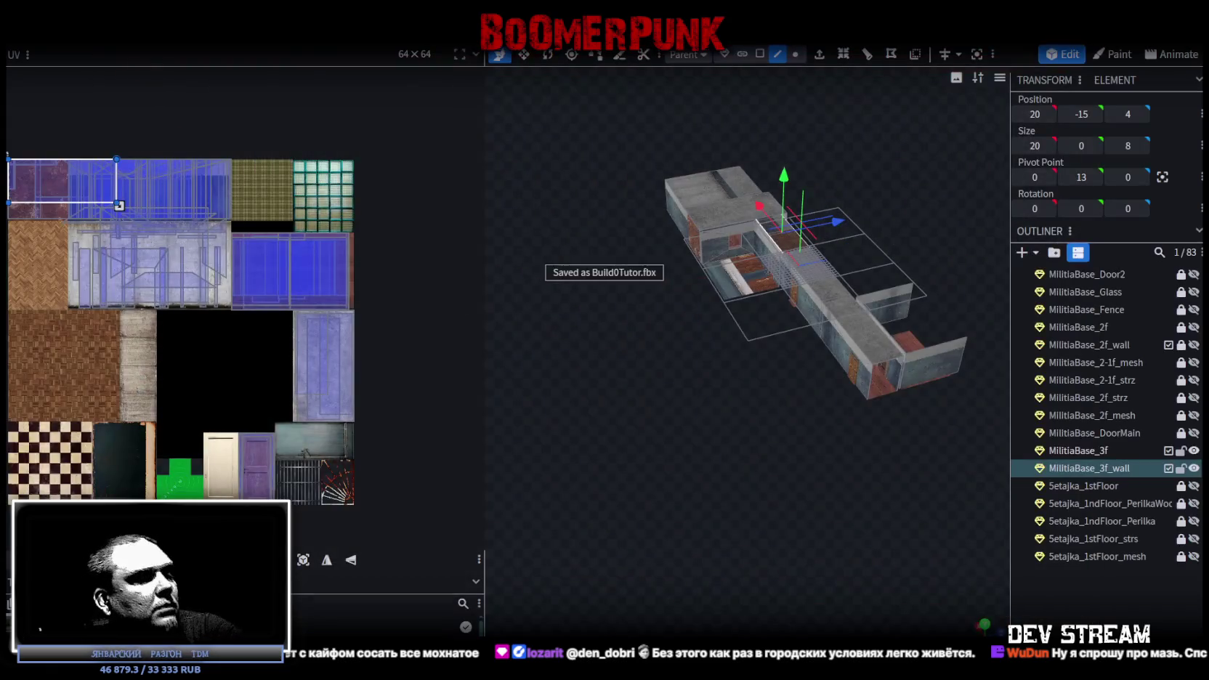
In Unity, enable the Build0Tutor object and select its third-floor floor mesh
key(alt+Tab)
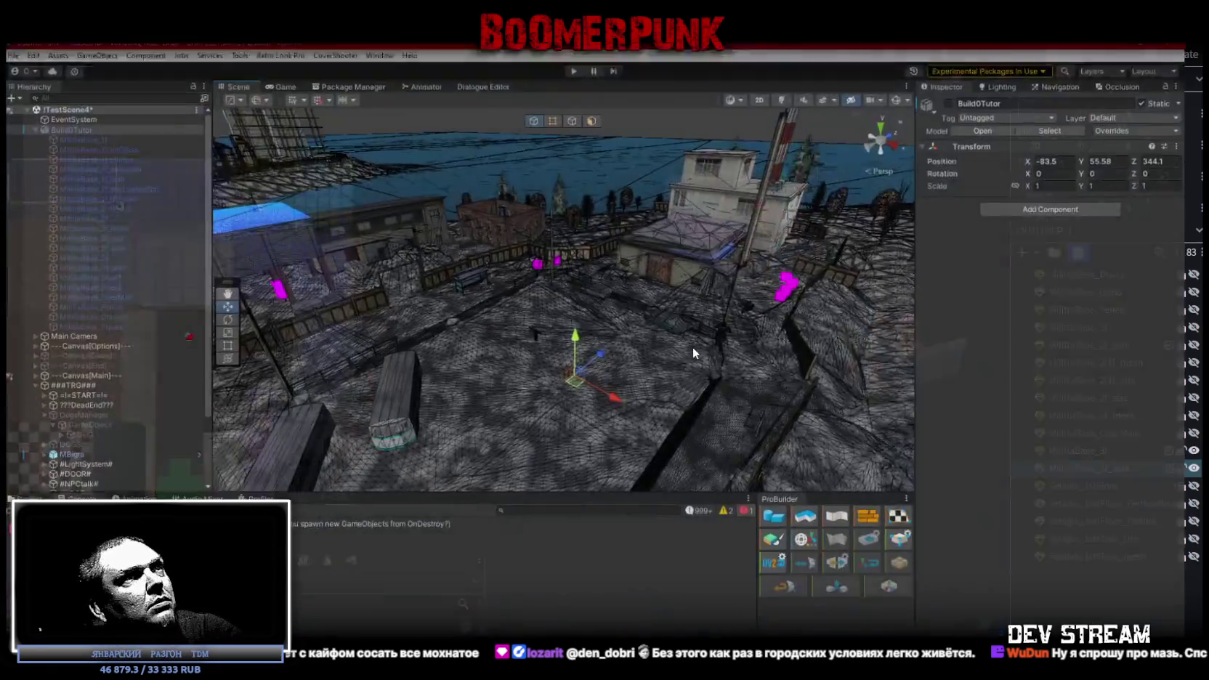
mouse_move(692, 347)
right_down()
mouse_move(552, 255)
mouse_move(570, 262)
right_up()
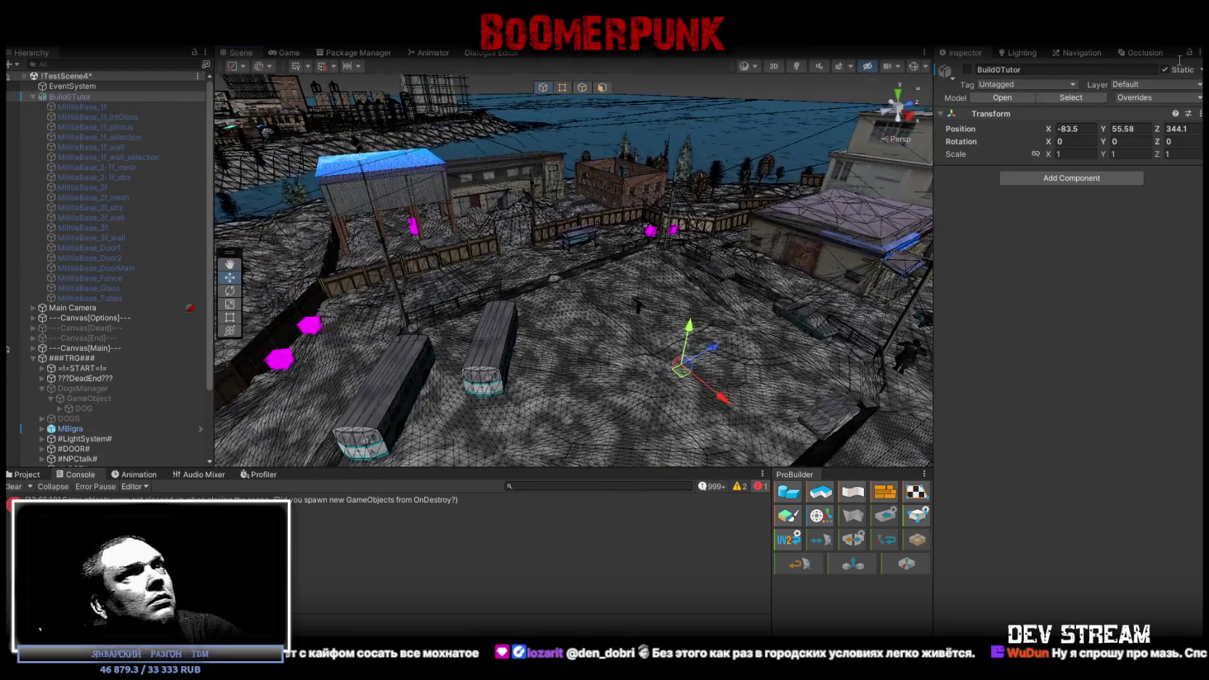
click(967, 70)
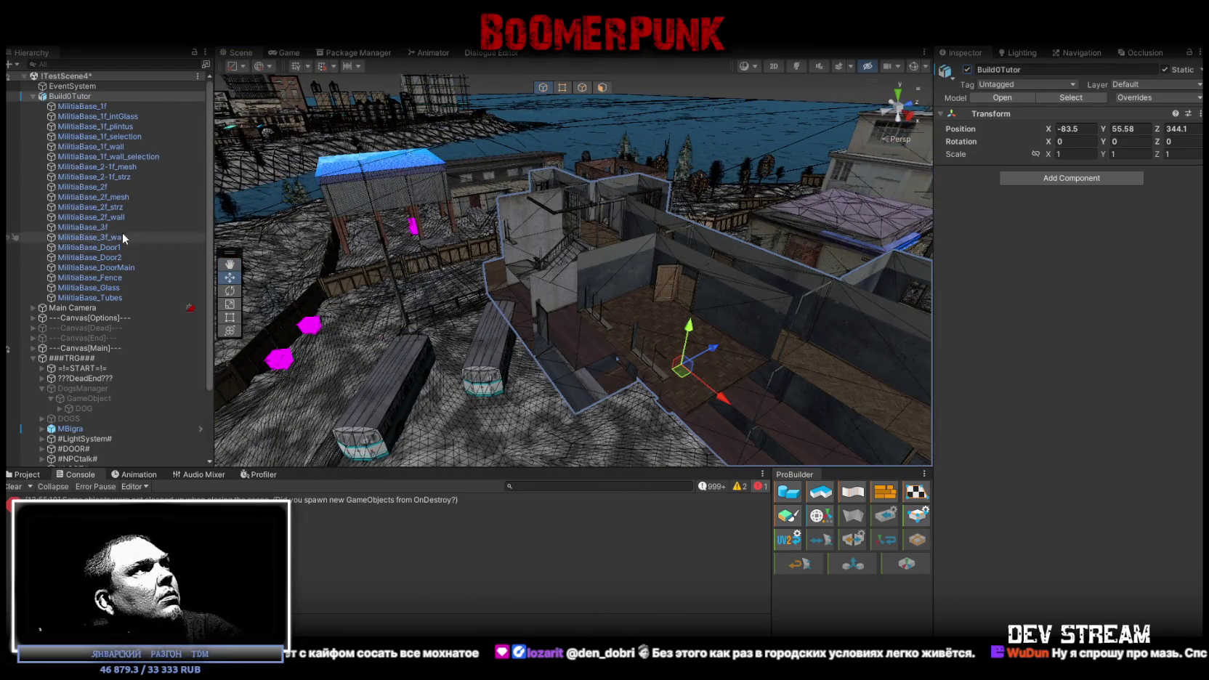
click(101, 228)
right_drag(515, 320, 676, 276)
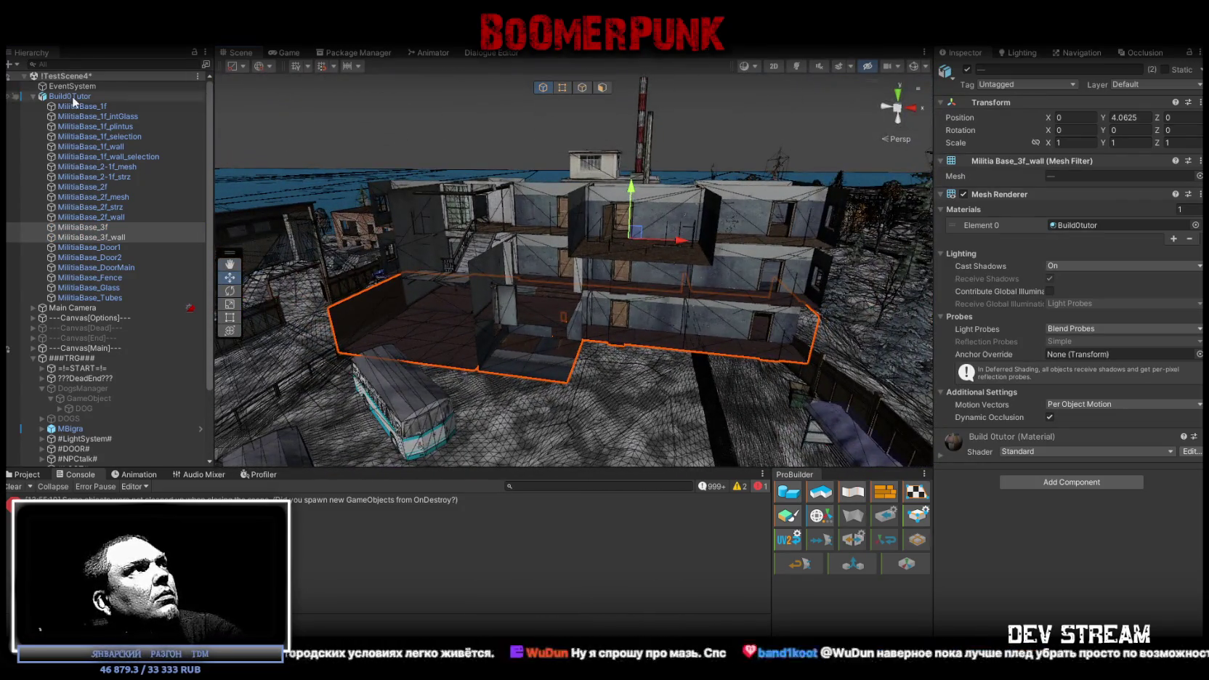
Raise the Build0Tutor building and Player upward, then select MilitiaBase_3f and MilitiaBase_3f_wall
click(70, 96)
click(33, 358)
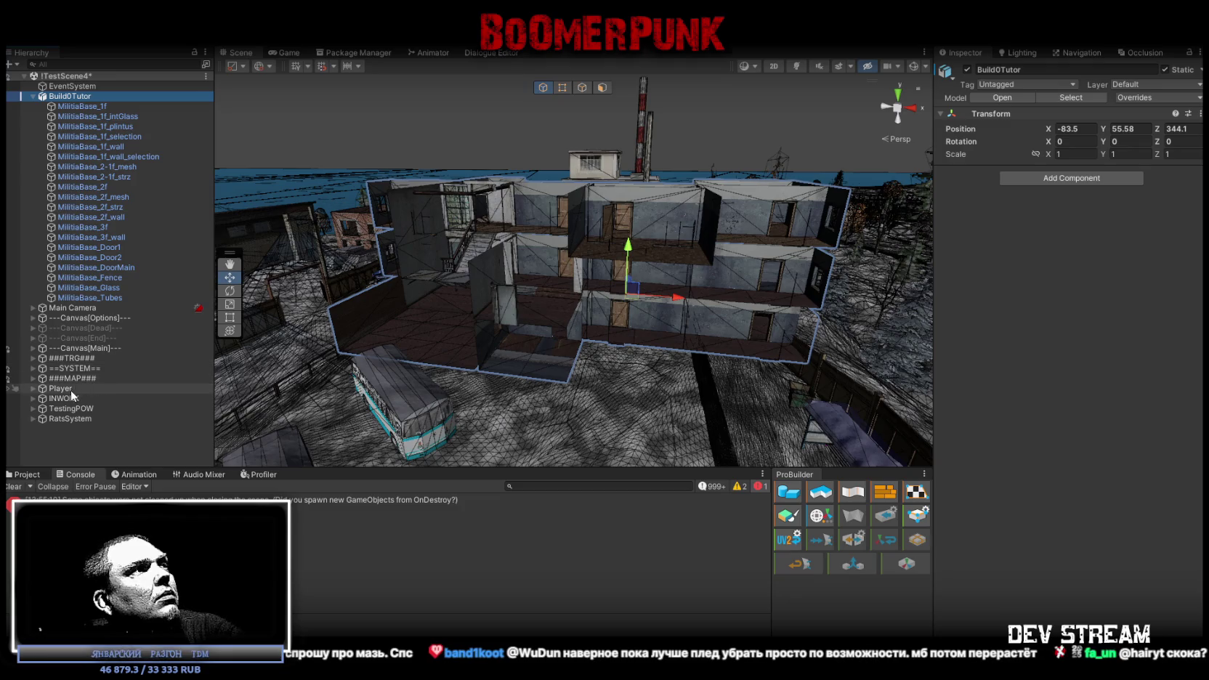
ctrl+click(61, 389)
drag(739, 178, 740, 155)
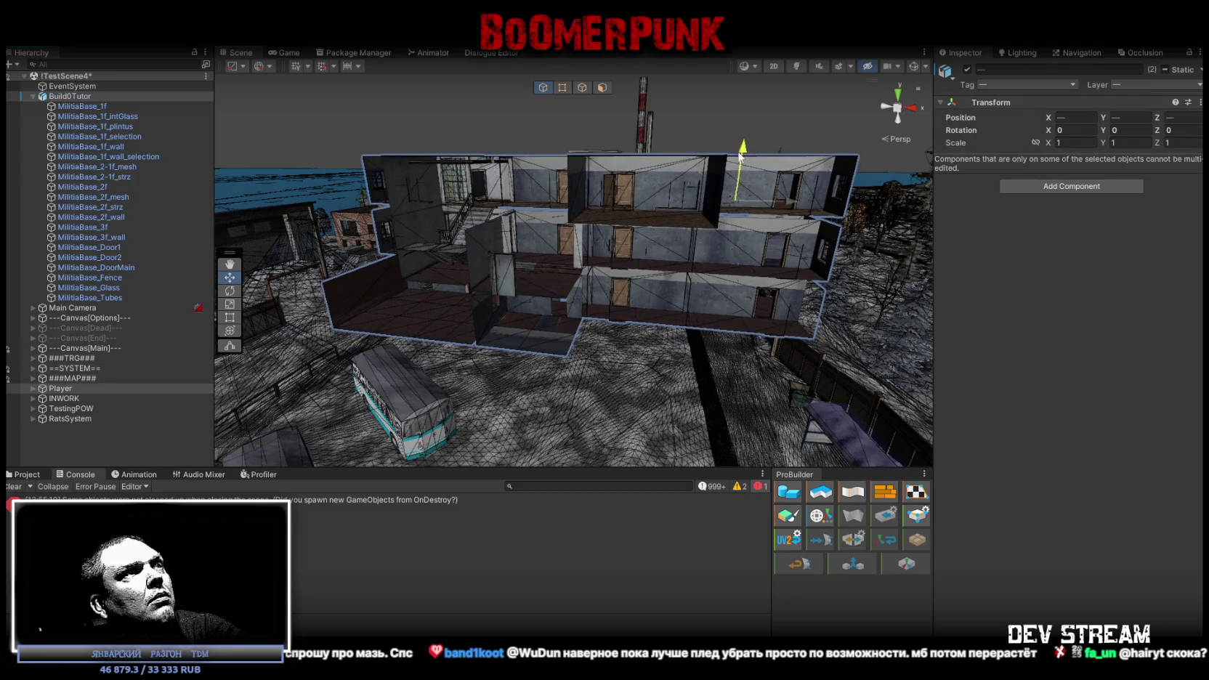
click(109, 227)
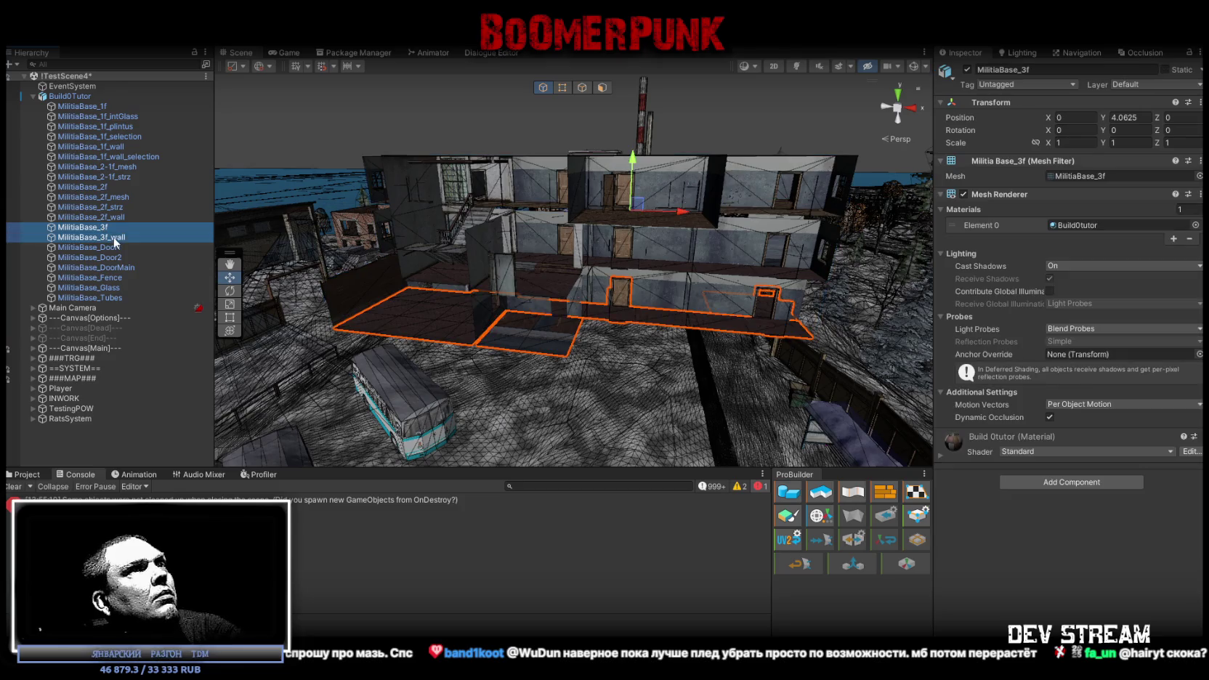
Add a Mesh Collider to MilitiaBase_3f and MilitiaBase_3f_wall via the 'coll' component search
click(1082, 490)
text(coll)
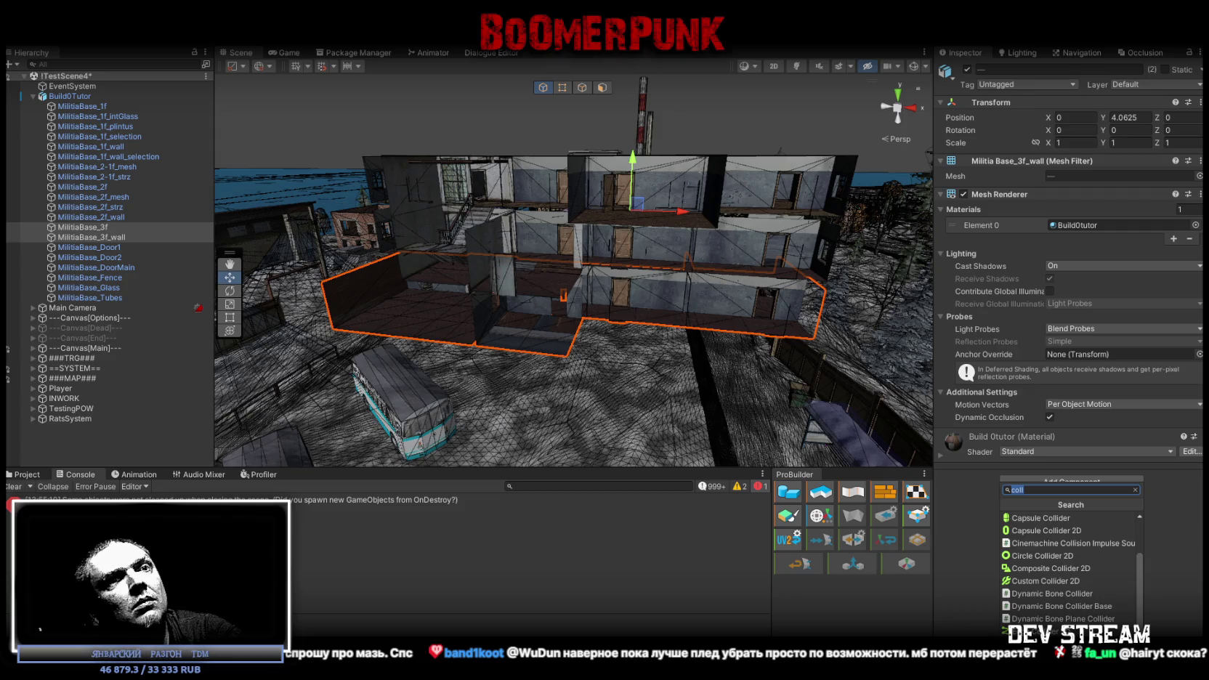
key(Return)
mouse_move(654, 313)
right_down()
mouse_move(704, 311)
mouse_move(358, 350)
mouse_move(525, 346)
right_up()
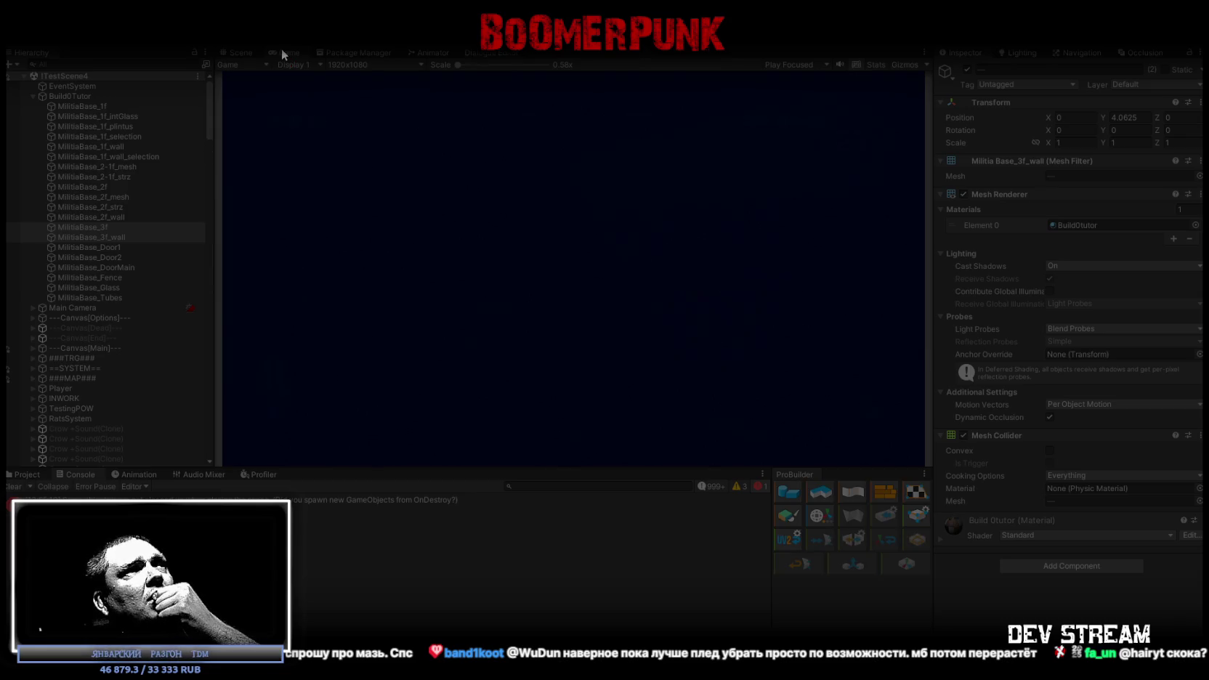
Maximize the Game view and walk the character down the corridor and stairs
double_click(288, 53)
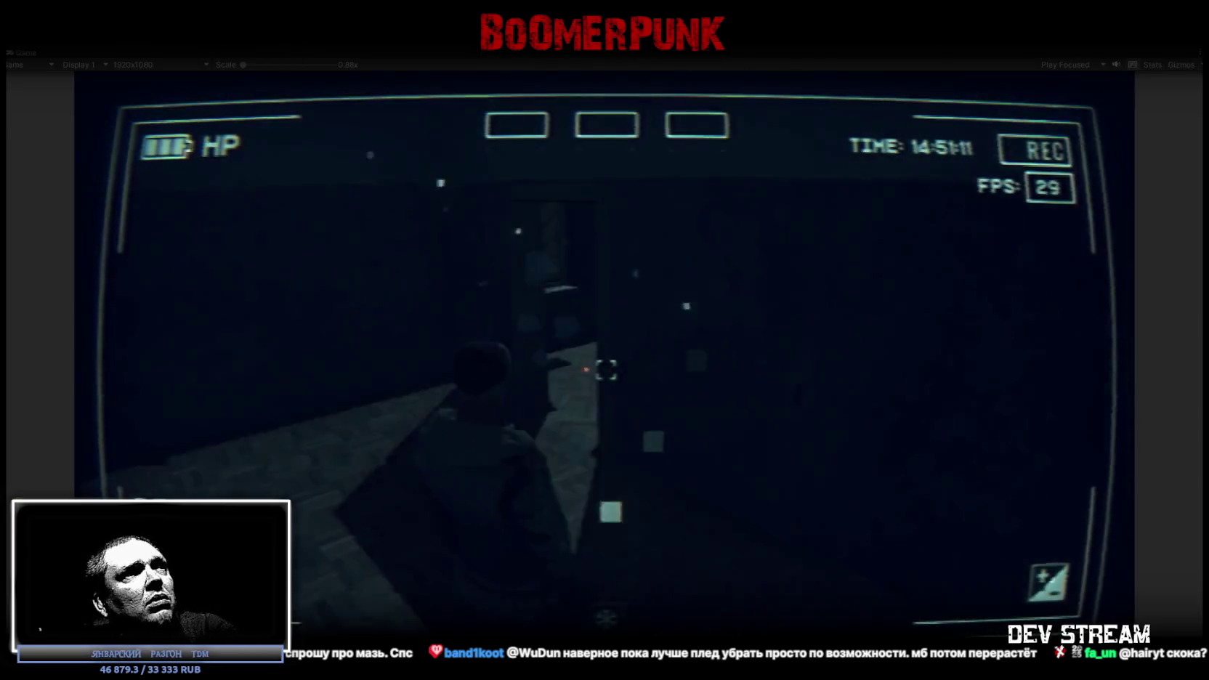
key(w)
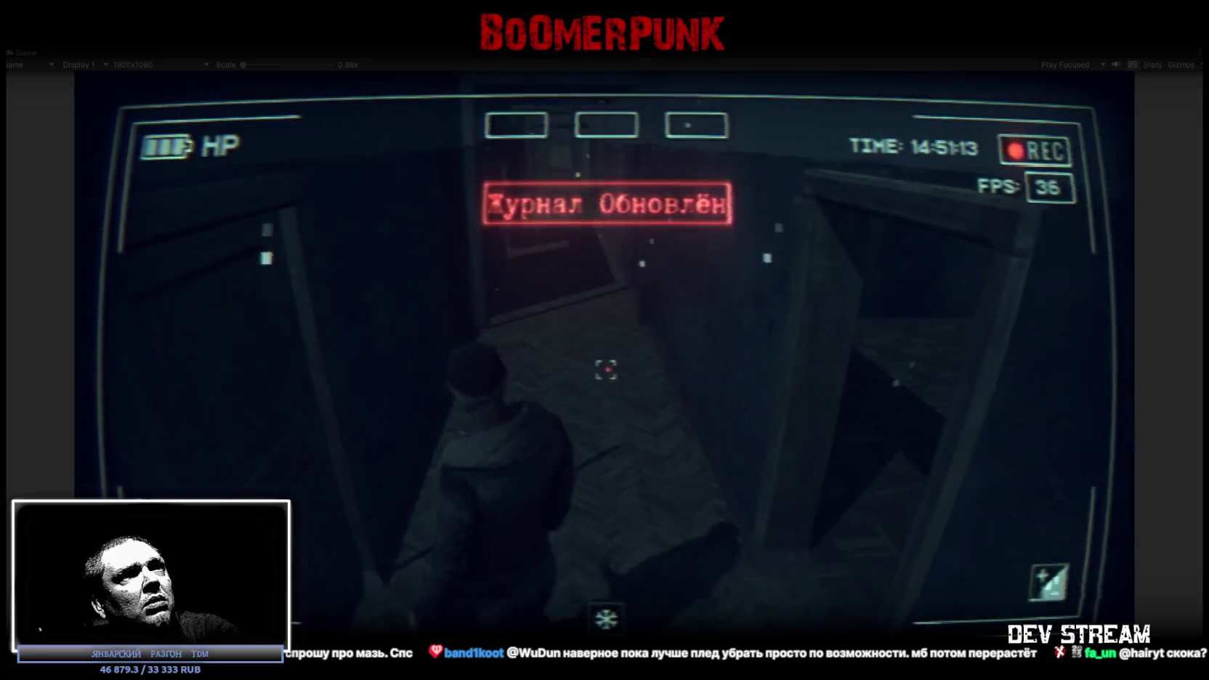
key(w)
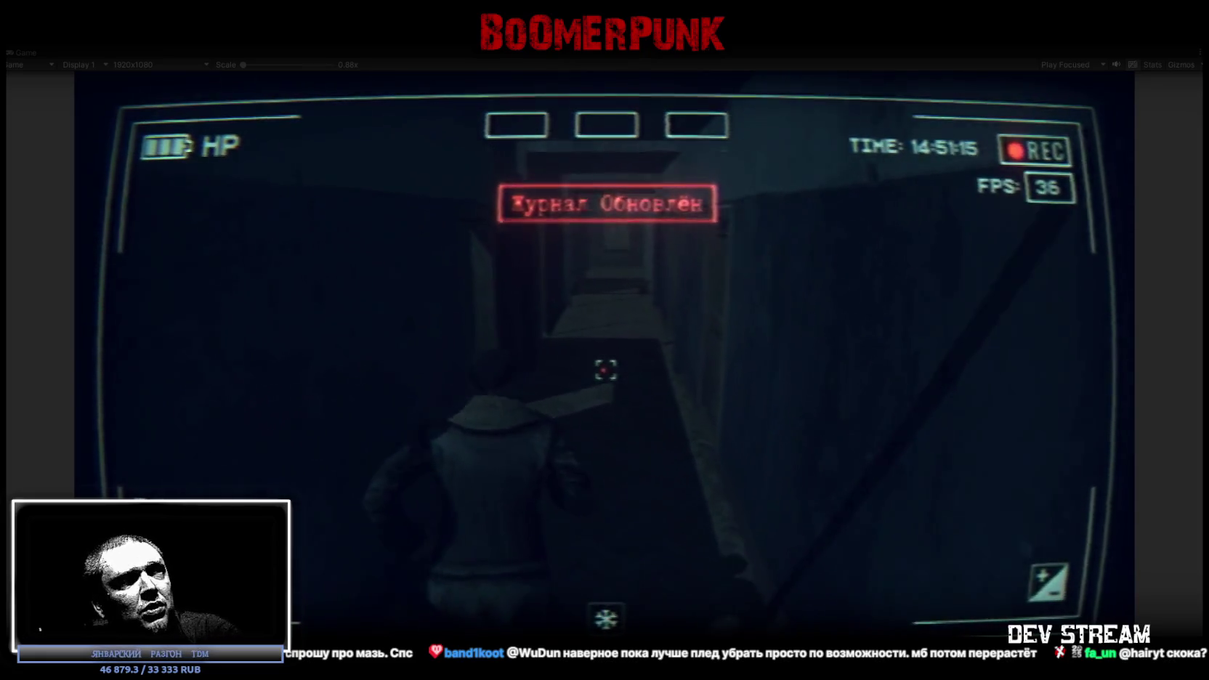
key(w)
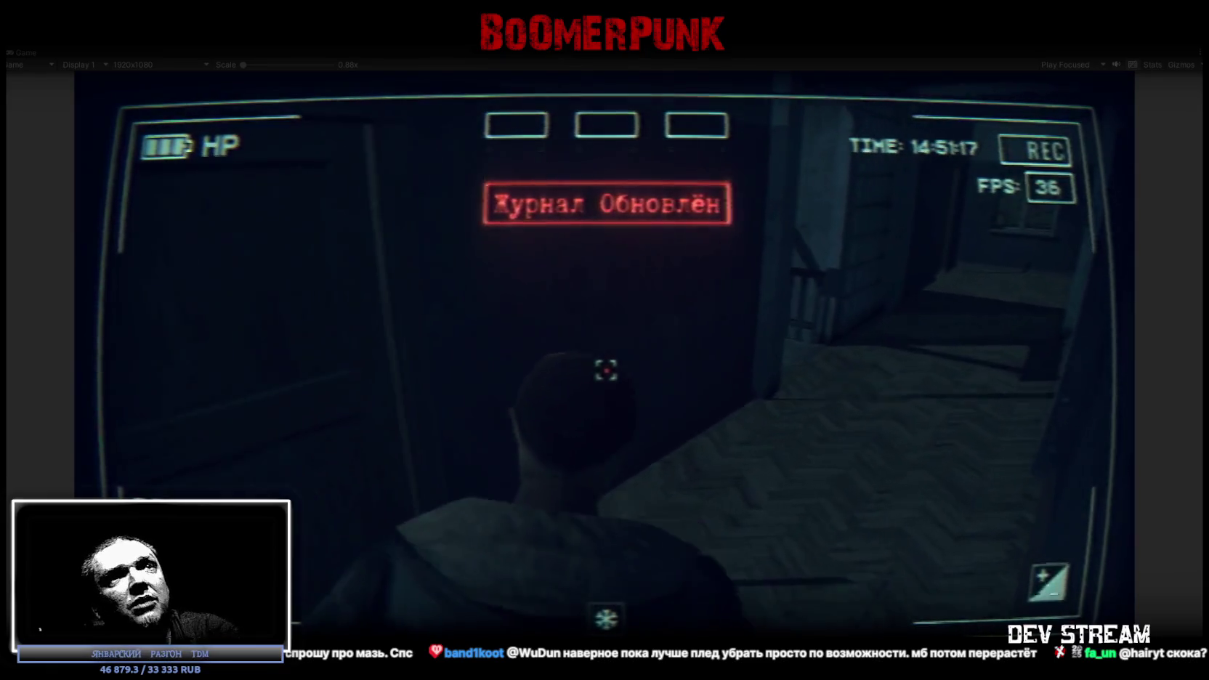
key(w)
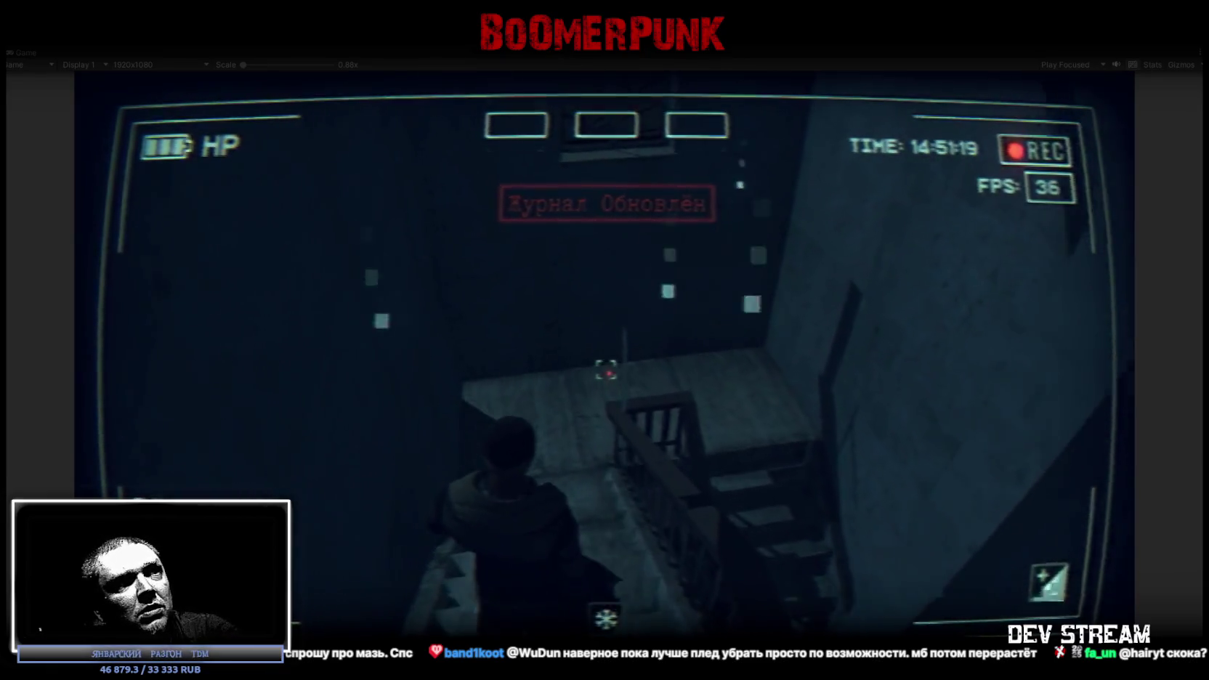
key(w)
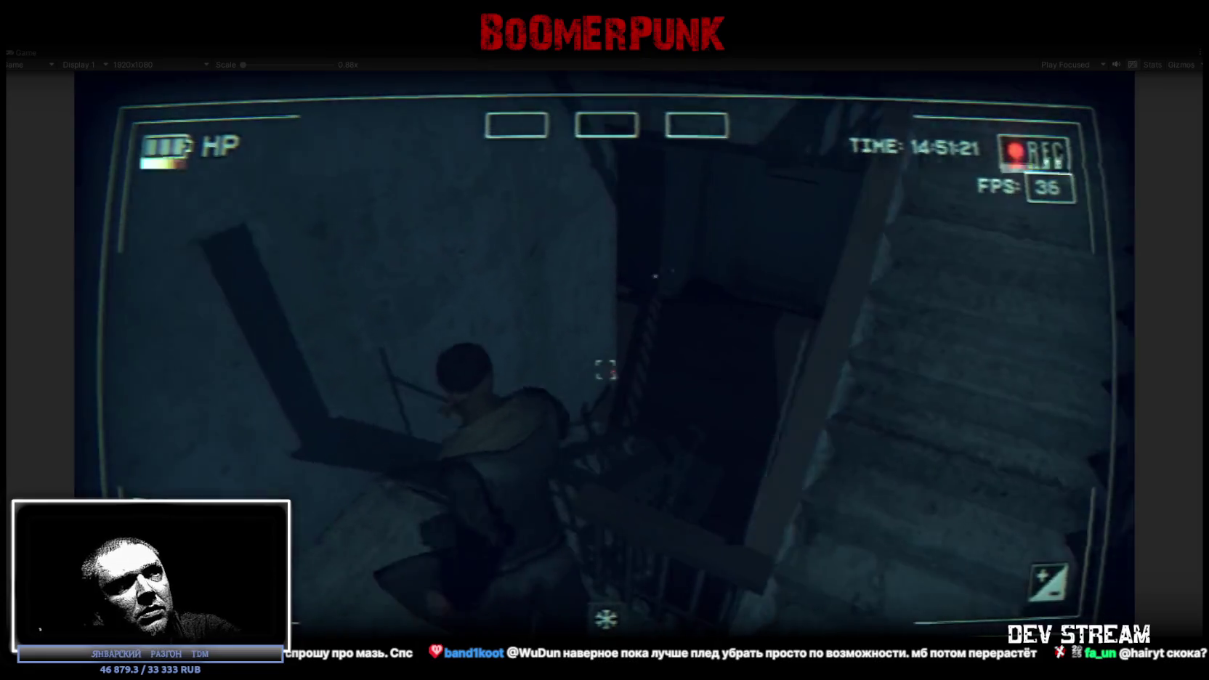
Walk through the dark room and doorway to the window, then open the Bag inventory
key(w)
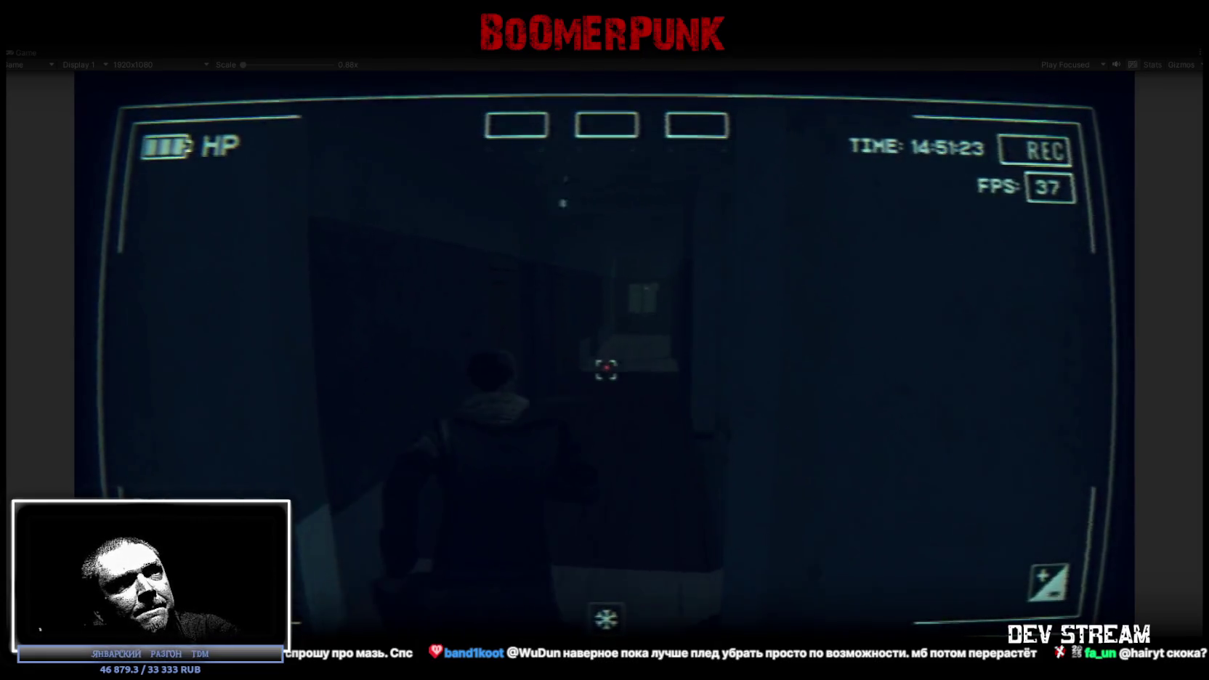
key(w)
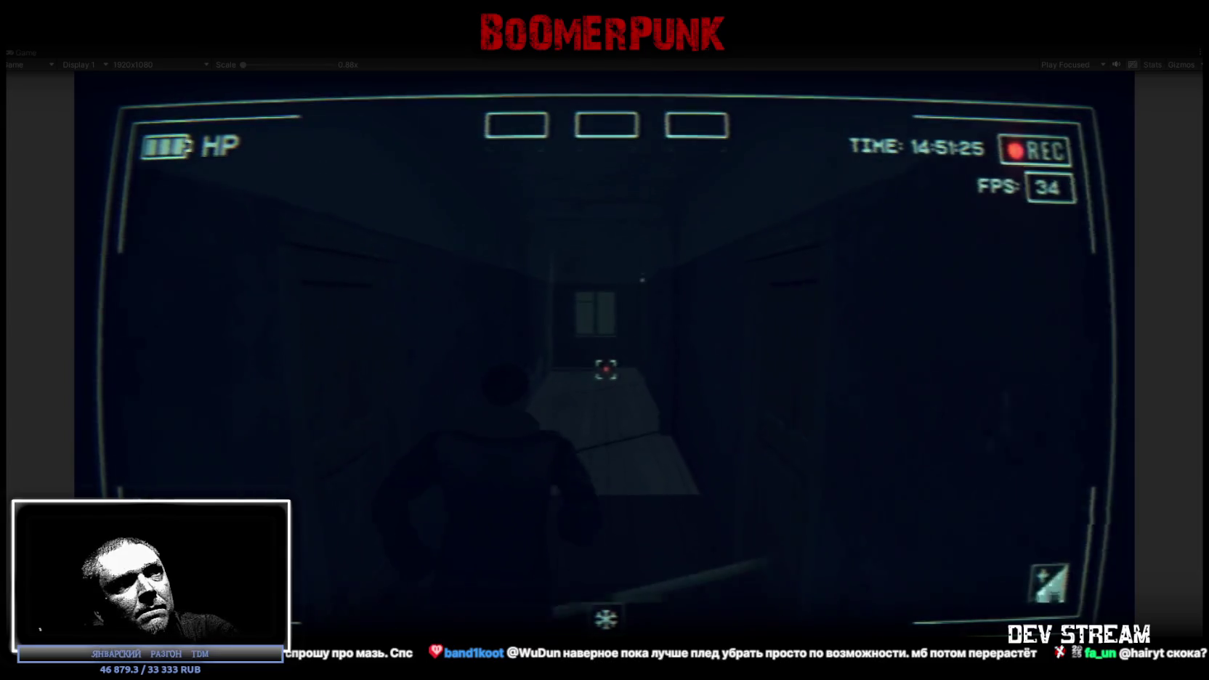
key(w)
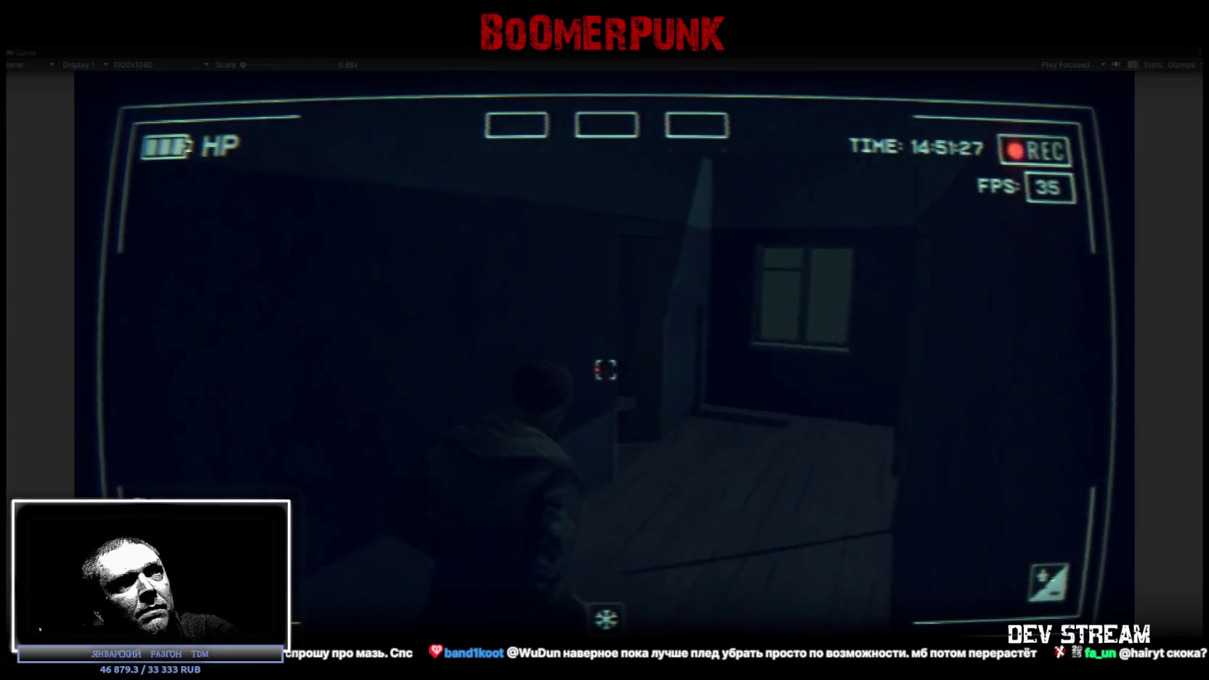
key(w)
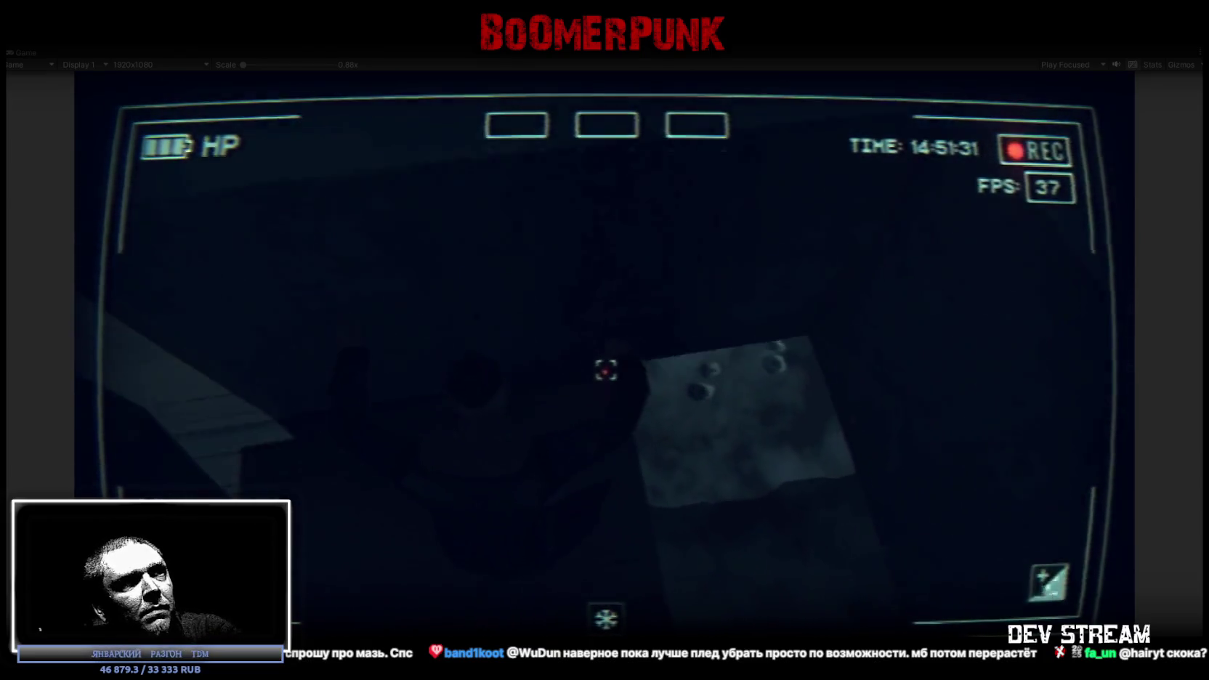
key(w)
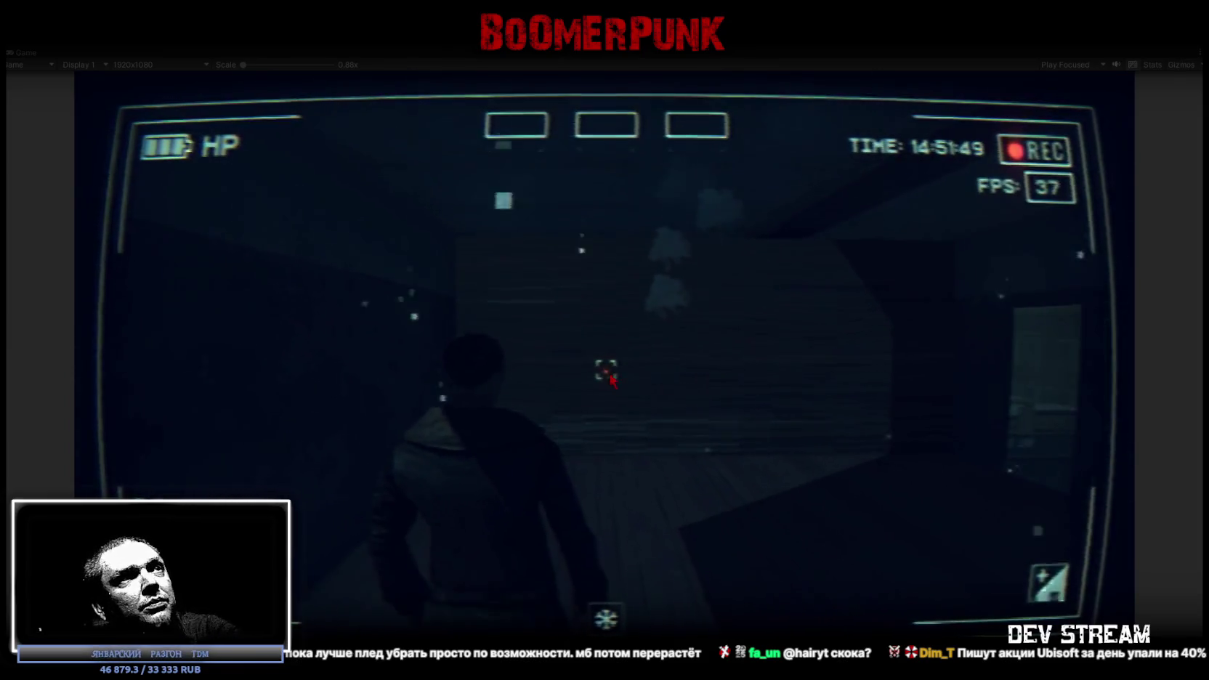
key(Escape)
click(716, 228)
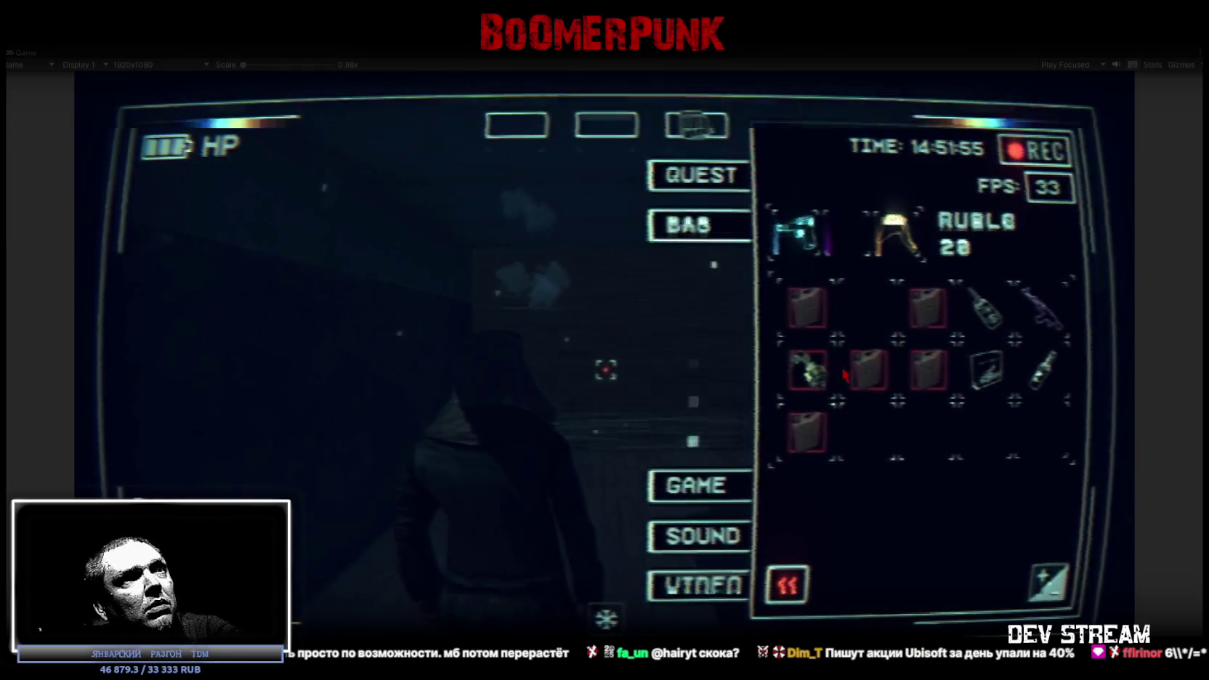
Close and later reopen the inventory, then orbit the Blockbench model to a side view
key(Escape)
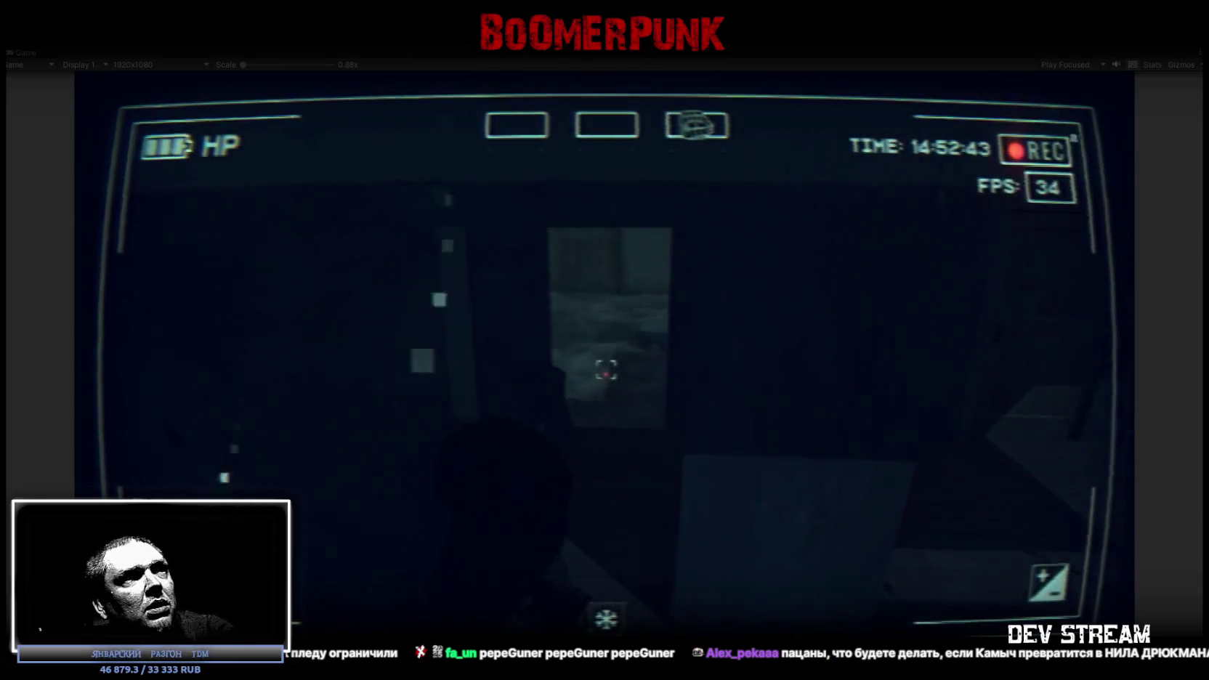
key(Tab)
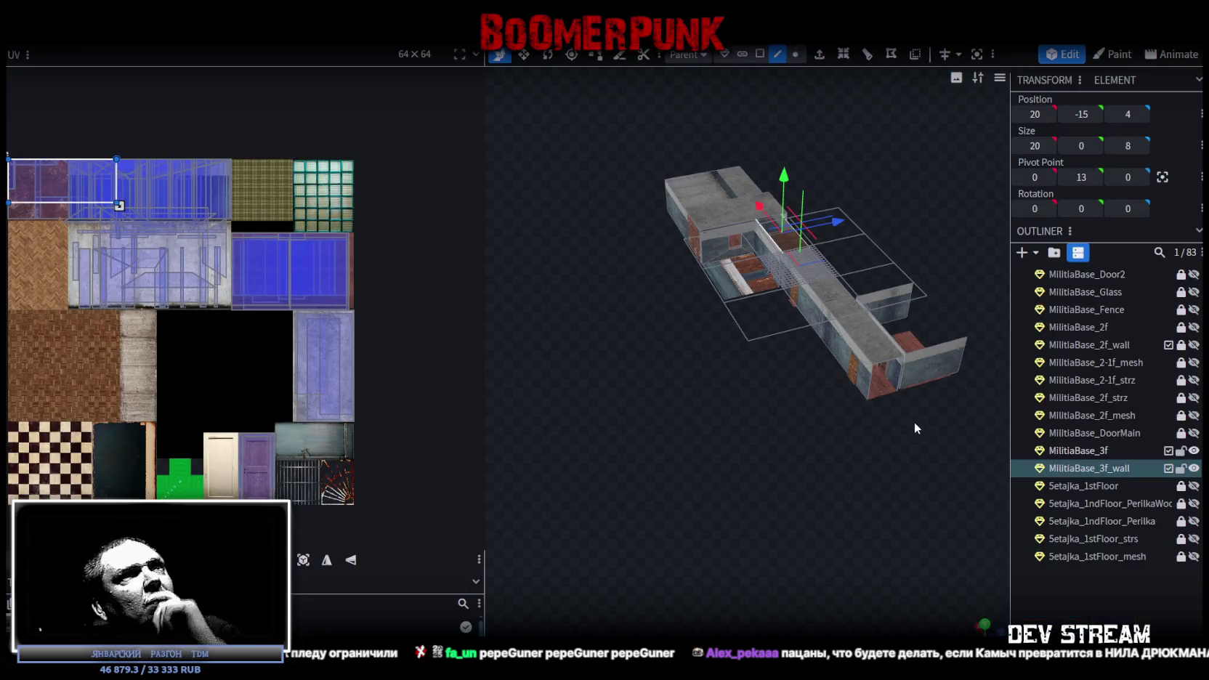
mouse_move(914, 421)
mouse_down()
mouse_move(718, 413)
mouse_move(876, 408)
mouse_move(837, 389)
mouse_move(666, 394)
mouse_up()
scroll(876, 409, up, 3)
scroll(881, 459, up, 3)
scroll(958, 419, down, 3)
mouse_move(711, 484)
mouse_down()
mouse_move(942, 504)
mouse_move(920, 456)
mouse_up()
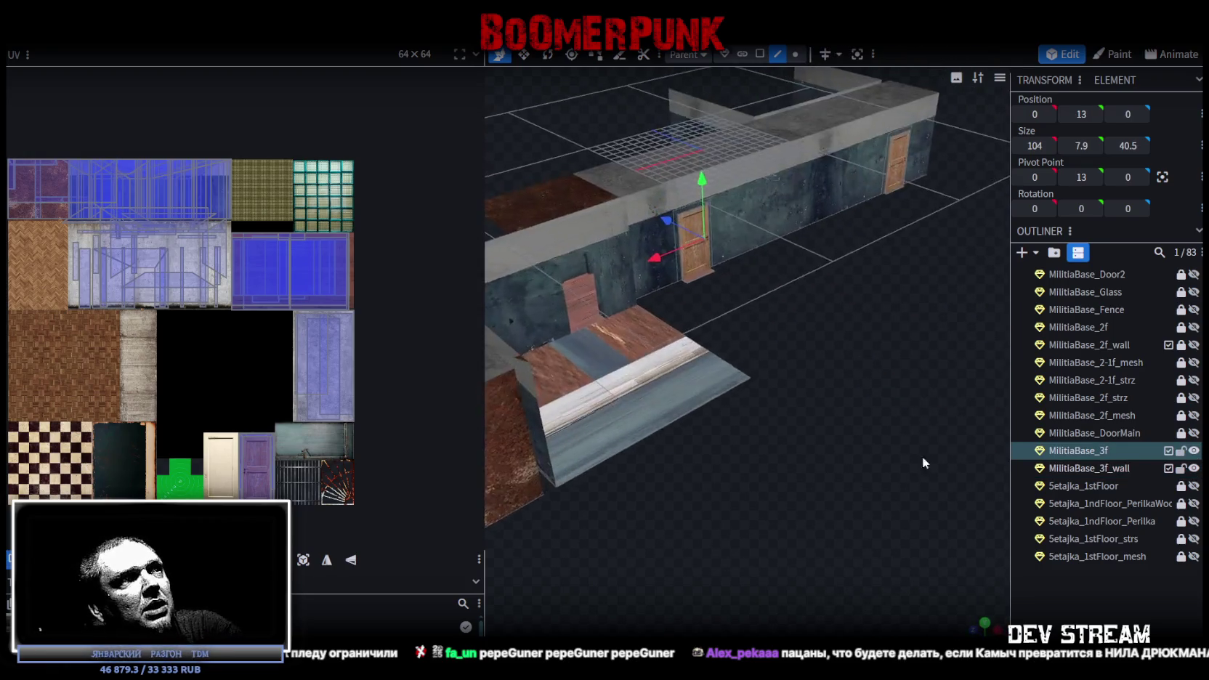
scroll(791, 464, up, 3)
scroll(876, 507, up, 2)
mouse_move(876, 507)
mouse_down()
mouse_move(911, 500)
mouse_move(897, 460)
mouse_move(816, 463)
mouse_move(852, 471)
mouse_up()
click(759, 53)
click(782, 344)
mouse_move(838, 442)
mouse_down()
mouse_move(745, 412)
mouse_move(891, 394)
mouse_move(862, 384)
mouse_move(798, 398)
mouse_up()
click(669, 376)
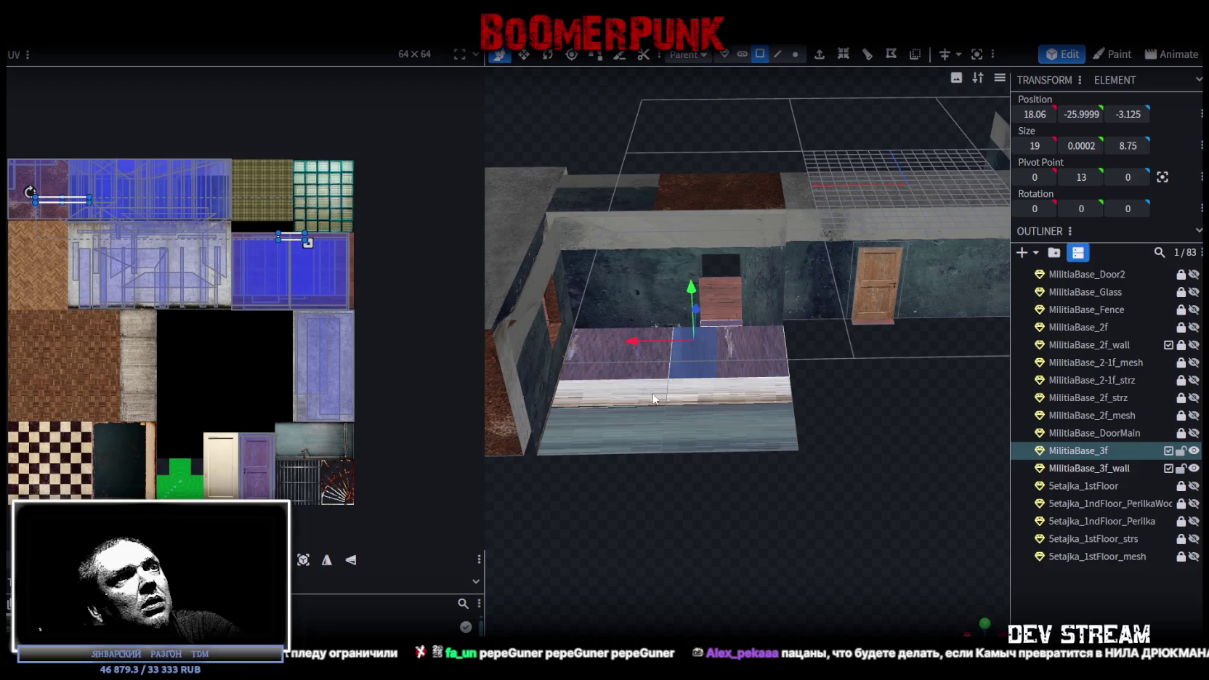
drag(887, 382, 887, 441)
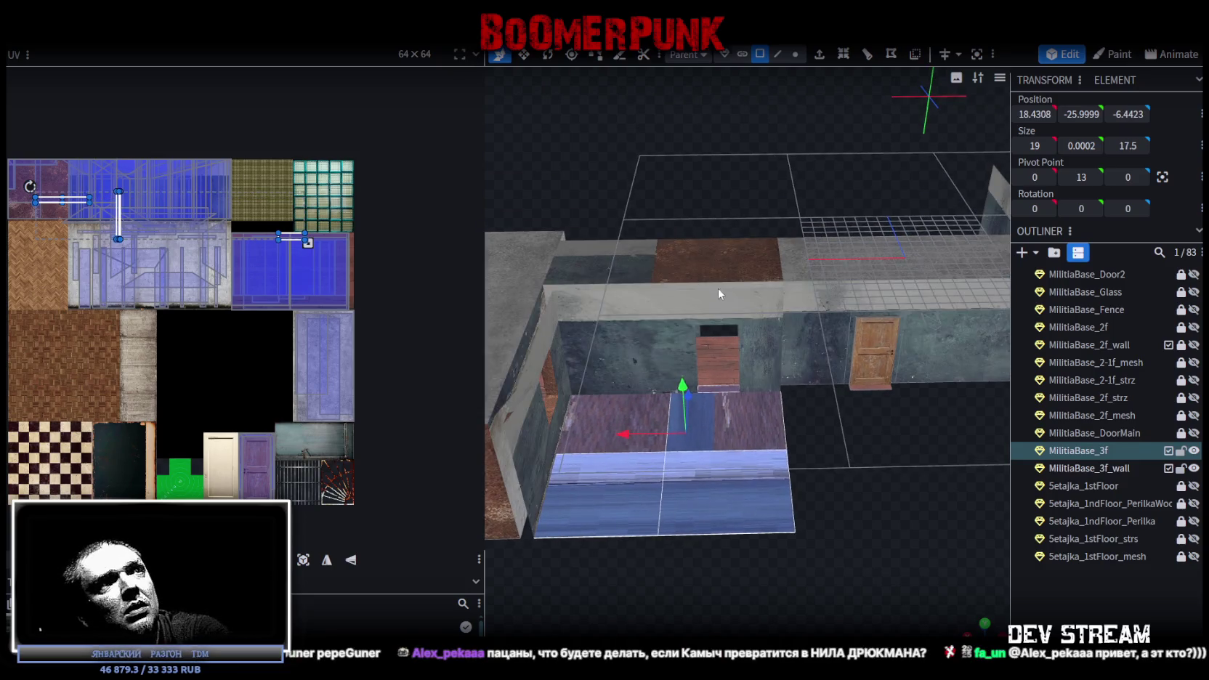
drag(718, 287, 703, 266)
click(703, 267)
mouse_move(830, 488)
mouse_down()
mouse_move(695, 489)
mouse_move(740, 505)
mouse_move(807, 380)
mouse_up()
click(806, 381)
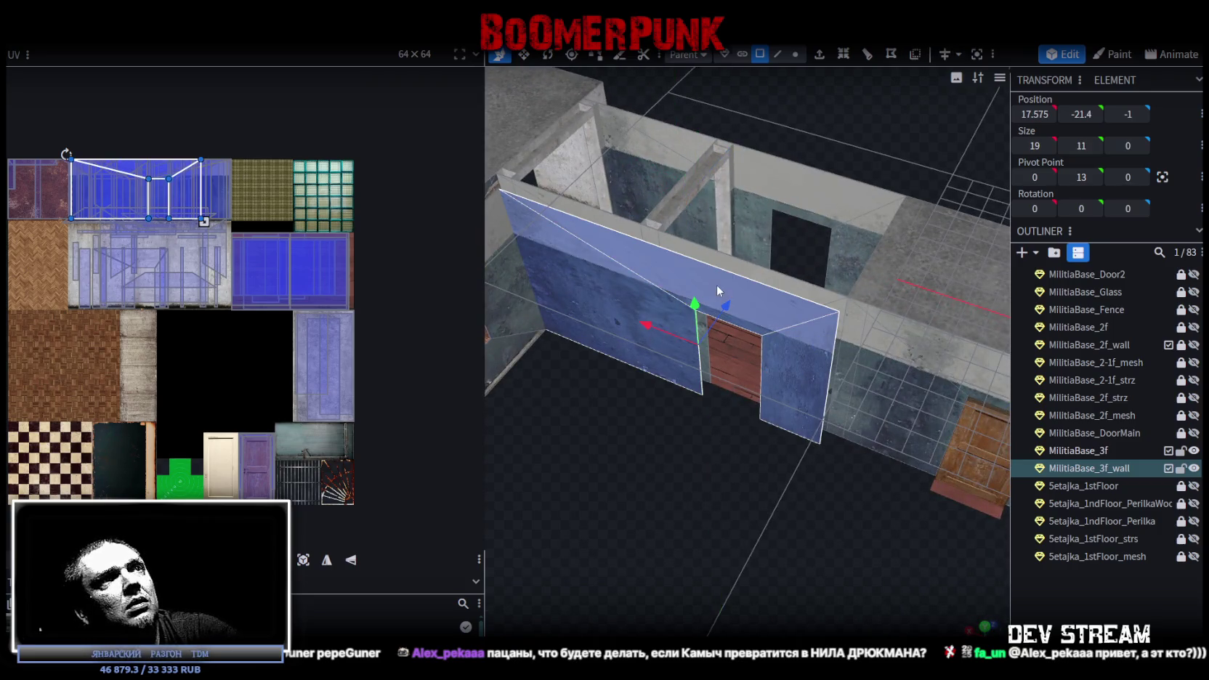
click(857, 470)
mouse_move(857, 470)
mouse_down()
mouse_move(758, 488)
mouse_move(760, 472)
mouse_move(847, 413)
mouse_move(846, 299)
mouse_move(630, 468)
mouse_up()
click(631, 469)
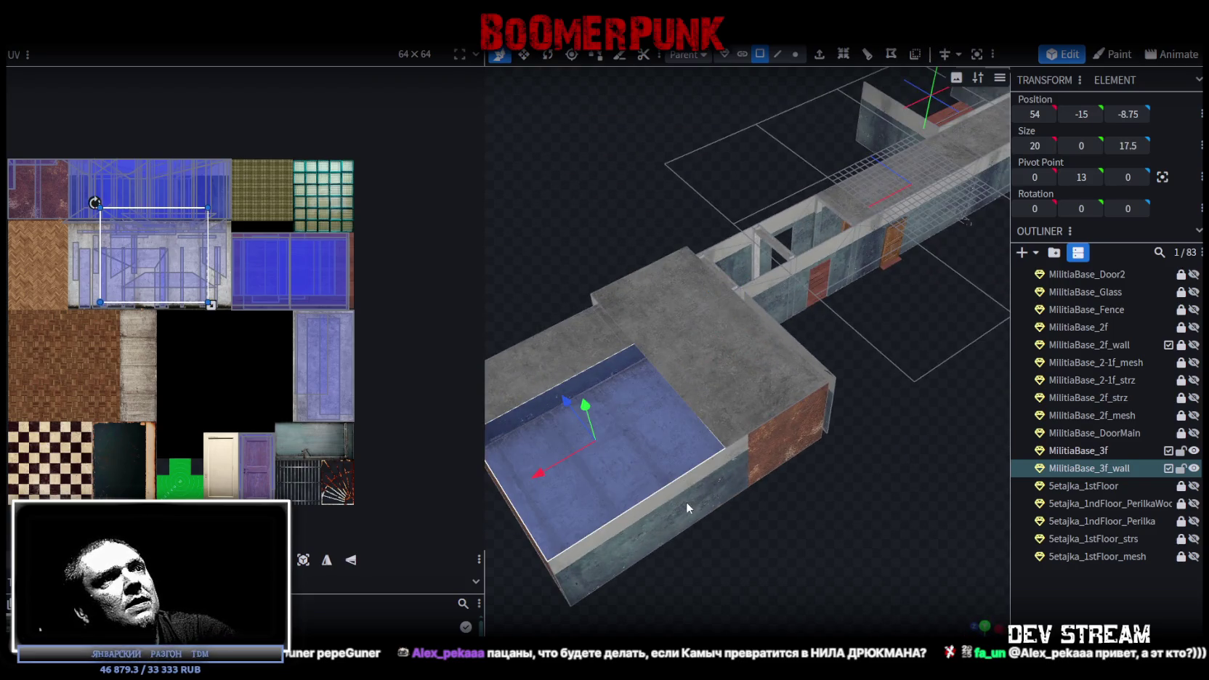
click(798, 458)
mouse_move(806, 522)
mouse_down()
mouse_move(785, 468)
mouse_move(711, 476)
mouse_move(812, 450)
mouse_move(648, 493)
mouse_move(726, 496)
mouse_move(842, 456)
mouse_move(880, 476)
mouse_move(780, 433)
mouse_move(799, 494)
mouse_move(744, 500)
mouse_move(766, 553)
mouse_move(710, 354)
mouse_move(694, 219)
mouse_move(677, 226)
mouse_move(689, 188)
mouse_up()
click(709, 355)
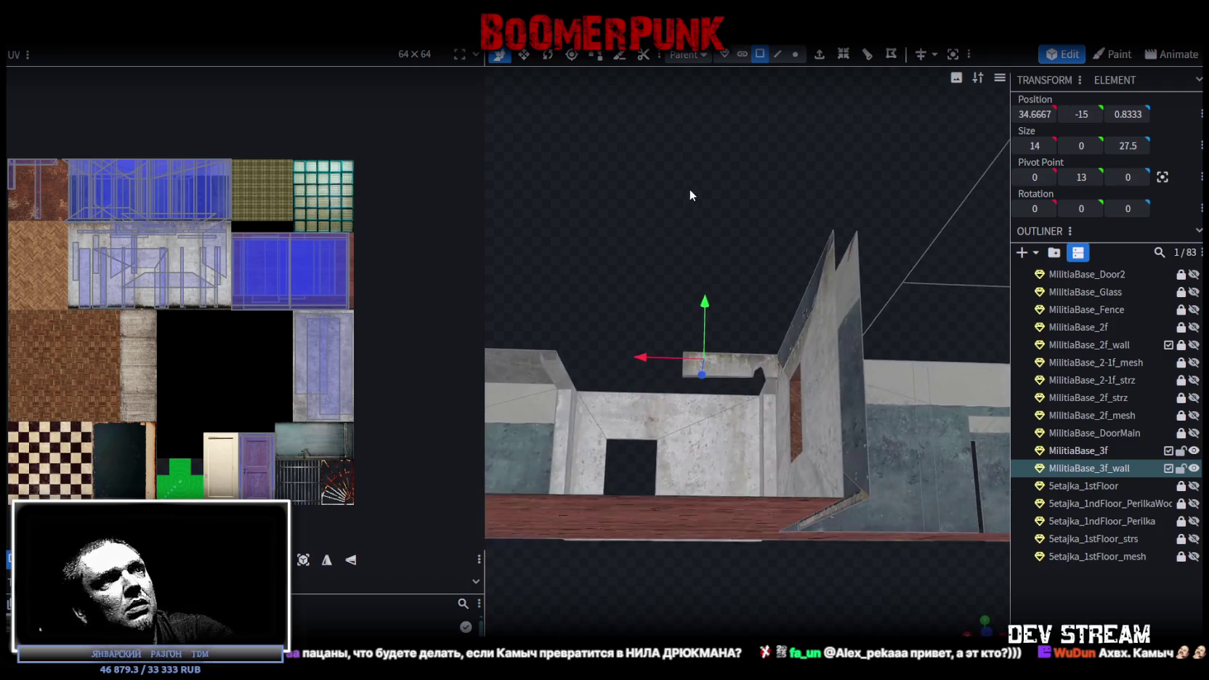
click(765, 383)
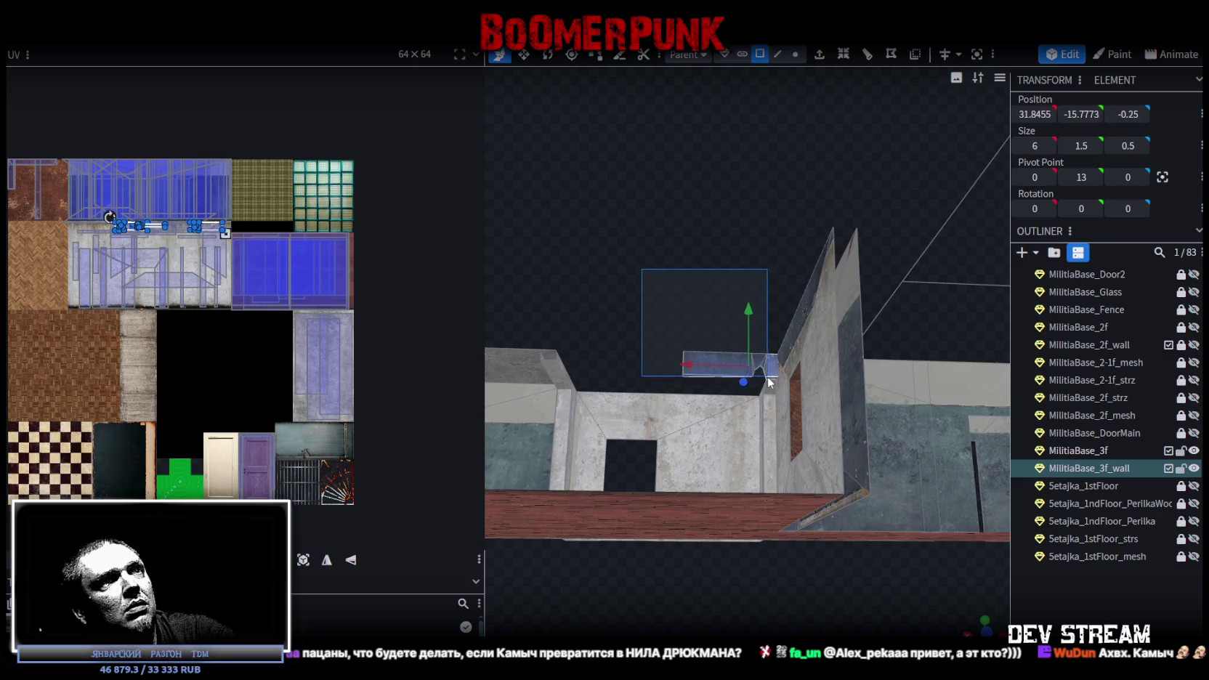
drag(723, 254, 680, 223)
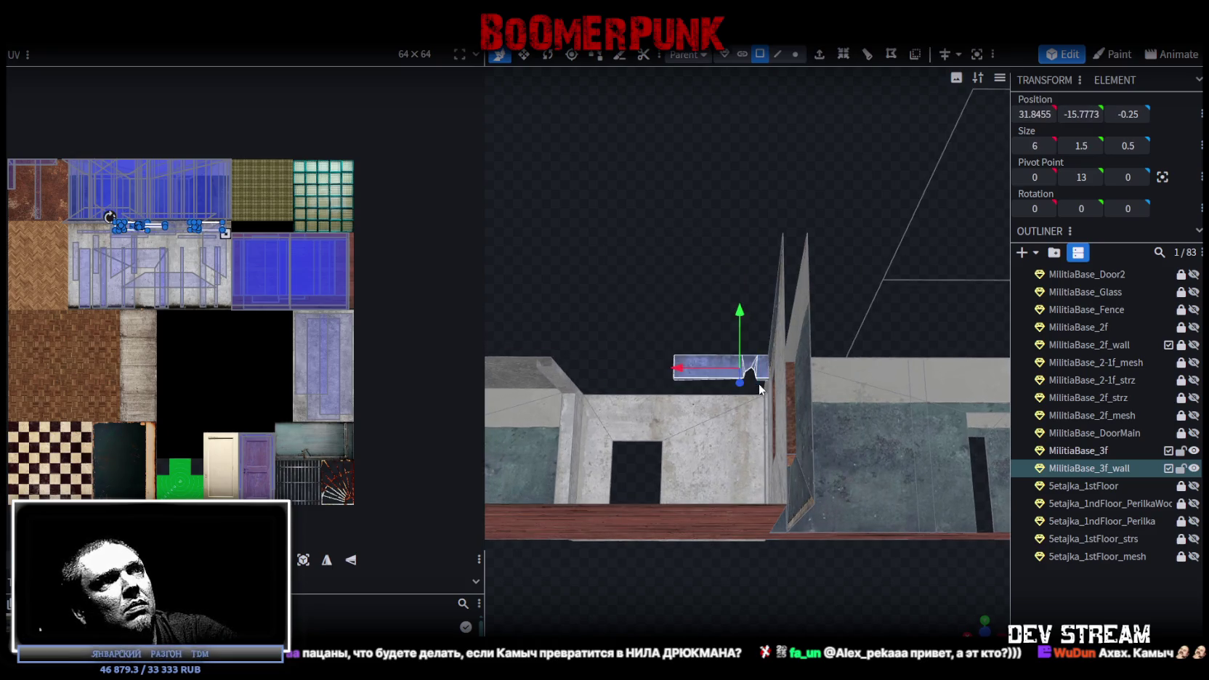
drag(759, 390, 709, 381)
mouse_move(788, 454)
mouse_down()
mouse_move(791, 364)
mouse_move(814, 331)
mouse_move(804, 277)
mouse_up()
scroll(786, 240, down, 5)
mouse_move(909, 503)
mouse_down()
mouse_move(796, 482)
mouse_move(740, 435)
mouse_move(901, 414)
mouse_move(972, 388)
mouse_move(822, 376)
mouse_up()
scroll(857, 477, up, 5)
scroll(679, 418, up, 3)
mouse_move(680, 419)
mouse_down()
mouse_move(577, 400)
mouse_move(615, 337)
mouse_move(799, 407)
mouse_up()
Select the purple door in the third-floor wall and orbit along the corridor to inspect it
click(668, 450)
mouse_move(669, 453)
mouse_down()
mouse_move(814, 368)
mouse_move(803, 501)
mouse_move(978, 457)
mouse_move(959, 410)
mouse_move(926, 412)
mouse_move(929, 427)
mouse_up()
scroll(927, 430, up, 3)
scroll(912, 439, down, 5)
mouse_move(867, 472)
mouse_down()
mouse_move(694, 489)
mouse_move(579, 481)
mouse_move(759, 489)
mouse_up()
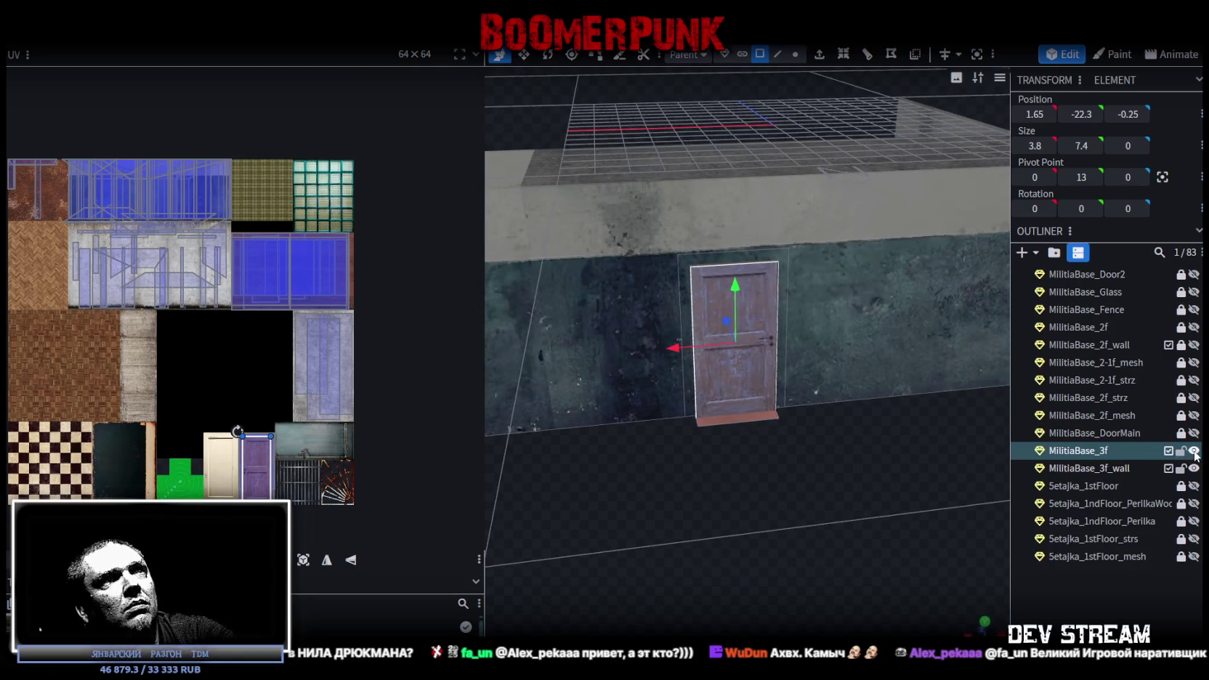
mouse_move(698, 459)
mouse_down()
mouse_move(894, 450)
mouse_move(781, 463)
mouse_move(740, 482)
mouse_move(694, 473)
mouse_up()
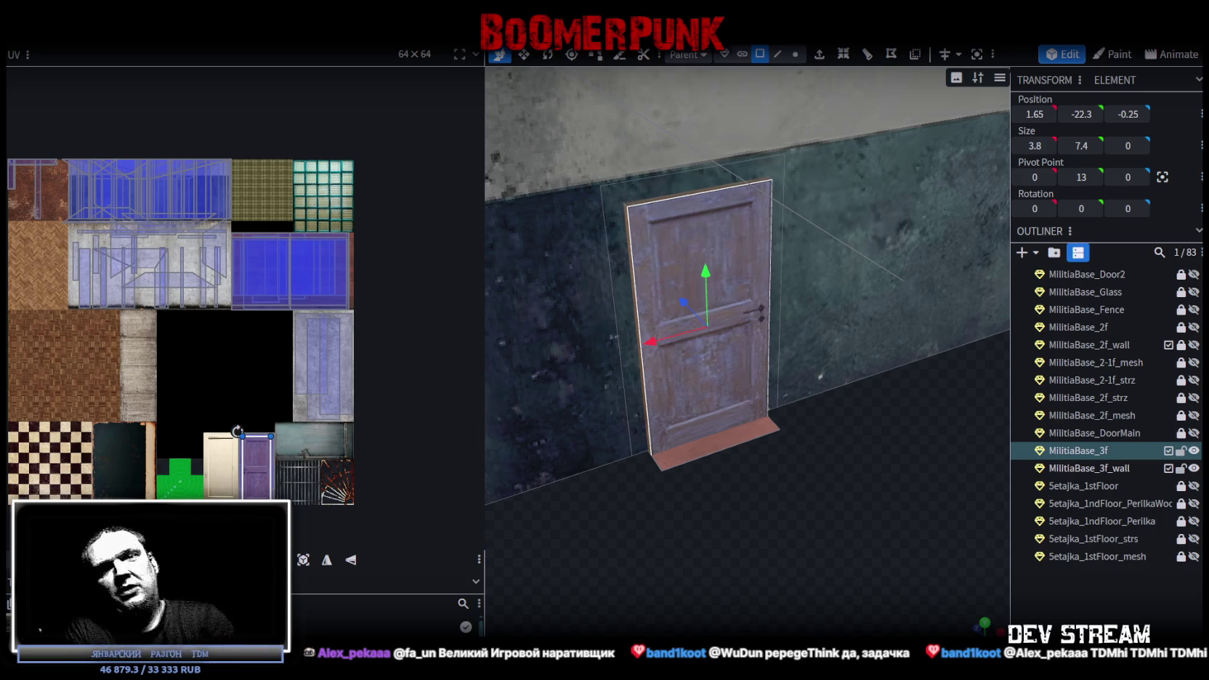
mouse_move(567, 556)
mouse_down()
mouse_move(745, 531)
mouse_move(607, 508)
mouse_move(548, 381)
mouse_move(713, 512)
mouse_move(678, 324)
mouse_move(691, 169)
mouse_move(676, 301)
mouse_move(1037, 270)
mouse_up()
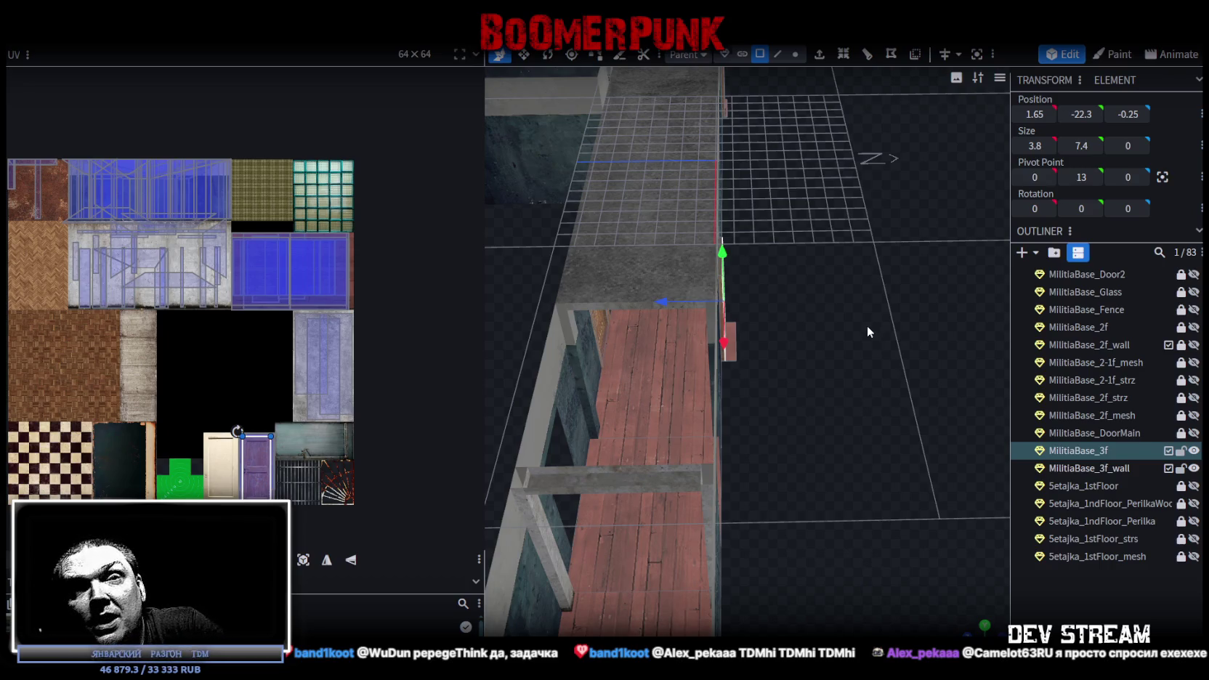
Select the flat 25 × 8 top face of the MilitiaBase_3f_wall mesh
mouse_move(872, 324)
mouse_down()
mouse_move(876, 380)
mouse_move(668, 375)
mouse_move(666, 468)
mouse_move(849, 463)
mouse_move(847, 473)
mouse_up()
click(713, 274)
mouse_move(713, 274)
mouse_down()
mouse_move(941, 399)
mouse_move(738, 405)
mouse_move(683, 480)
mouse_move(723, 439)
mouse_move(863, 473)
mouse_move(831, 469)
mouse_up()
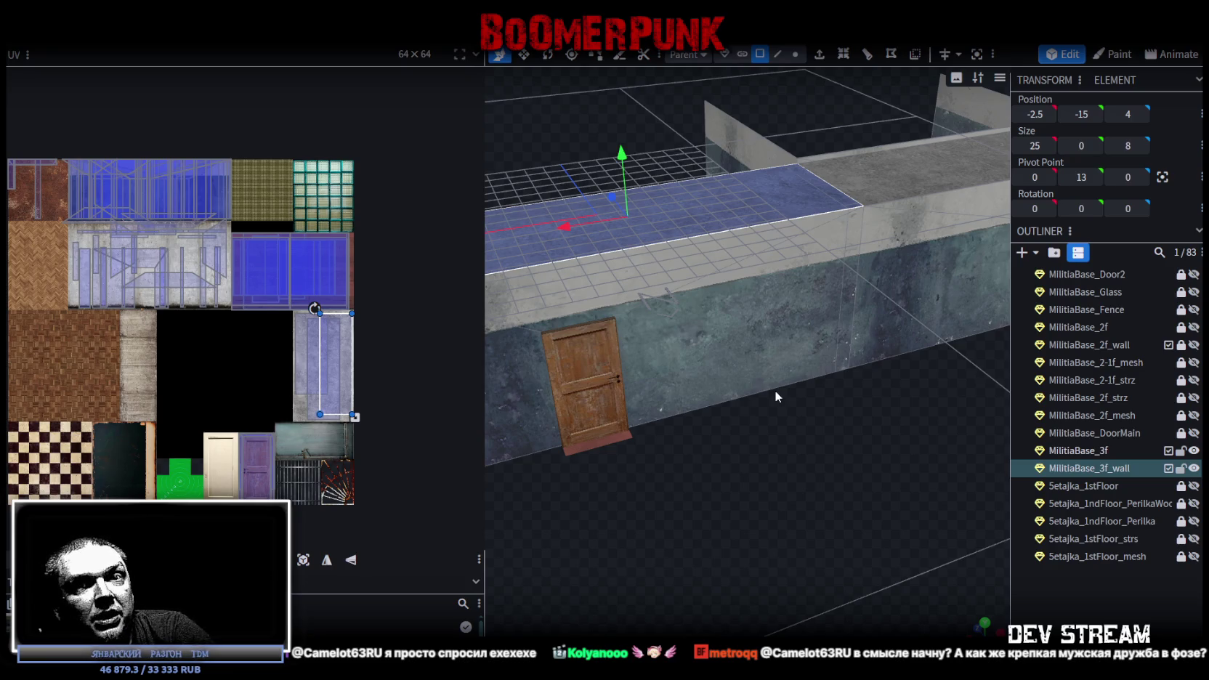
drag(775, 390, 797, 392)
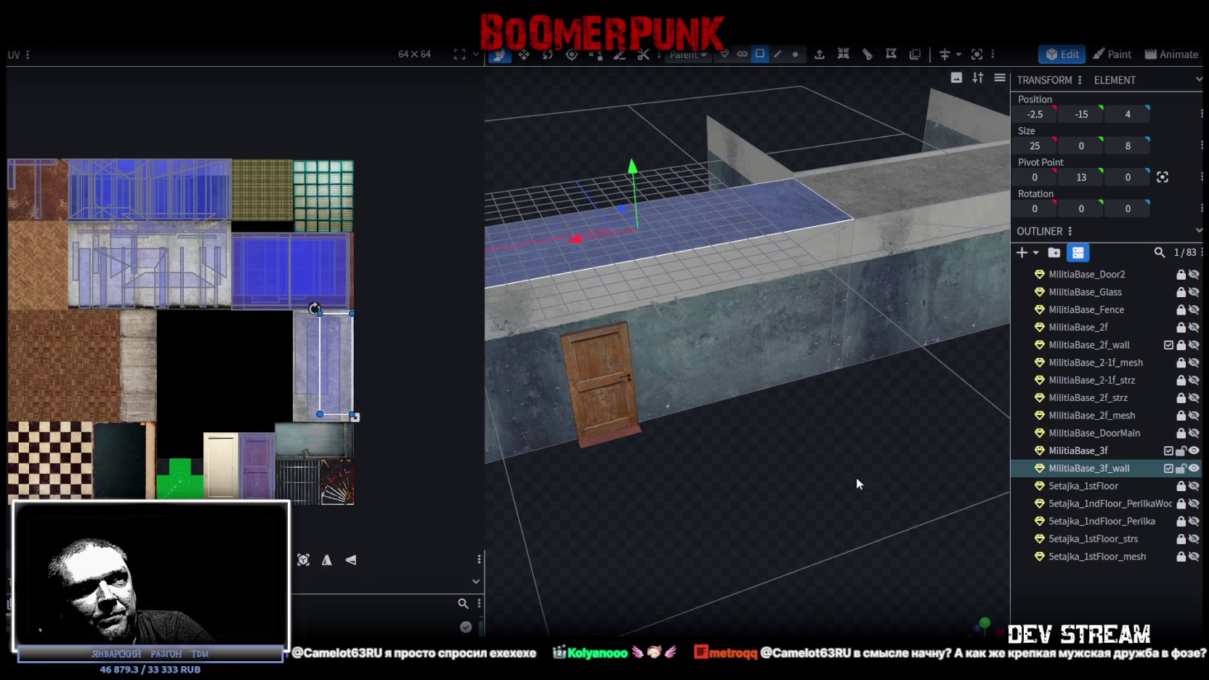
scroll(856, 476, down, 3)
drag(814, 435, 800, 473)
scroll(864, 438, up, 4)
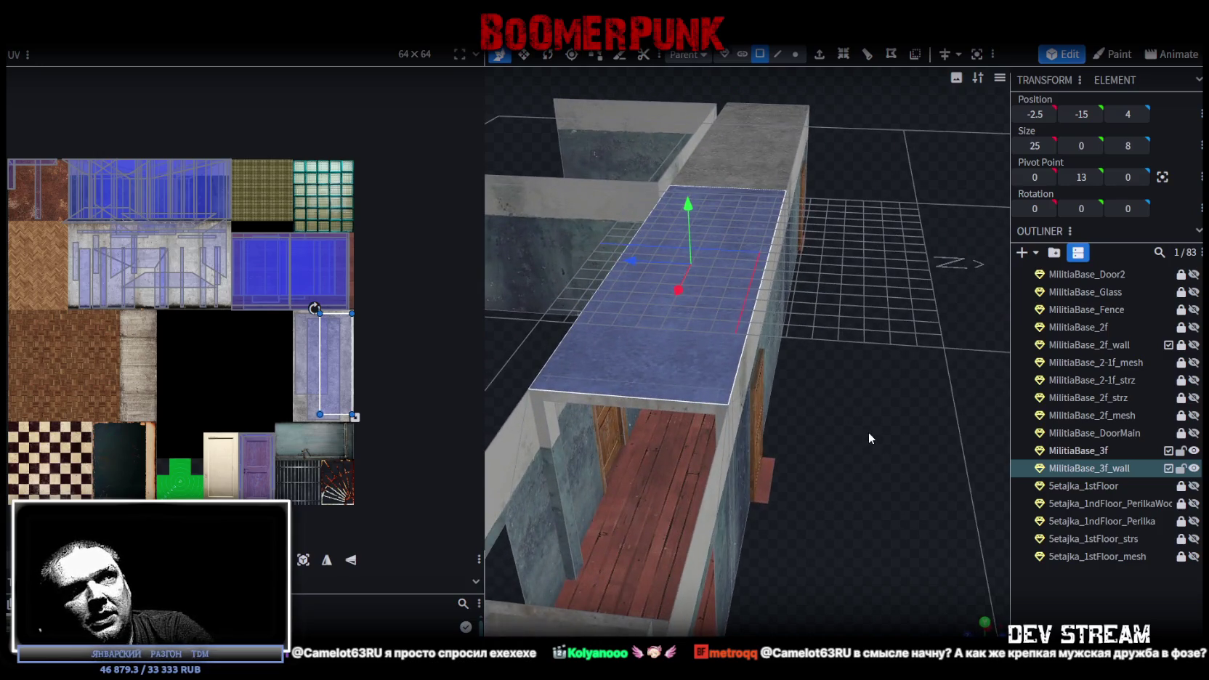
drag(868, 439, 858, 444)
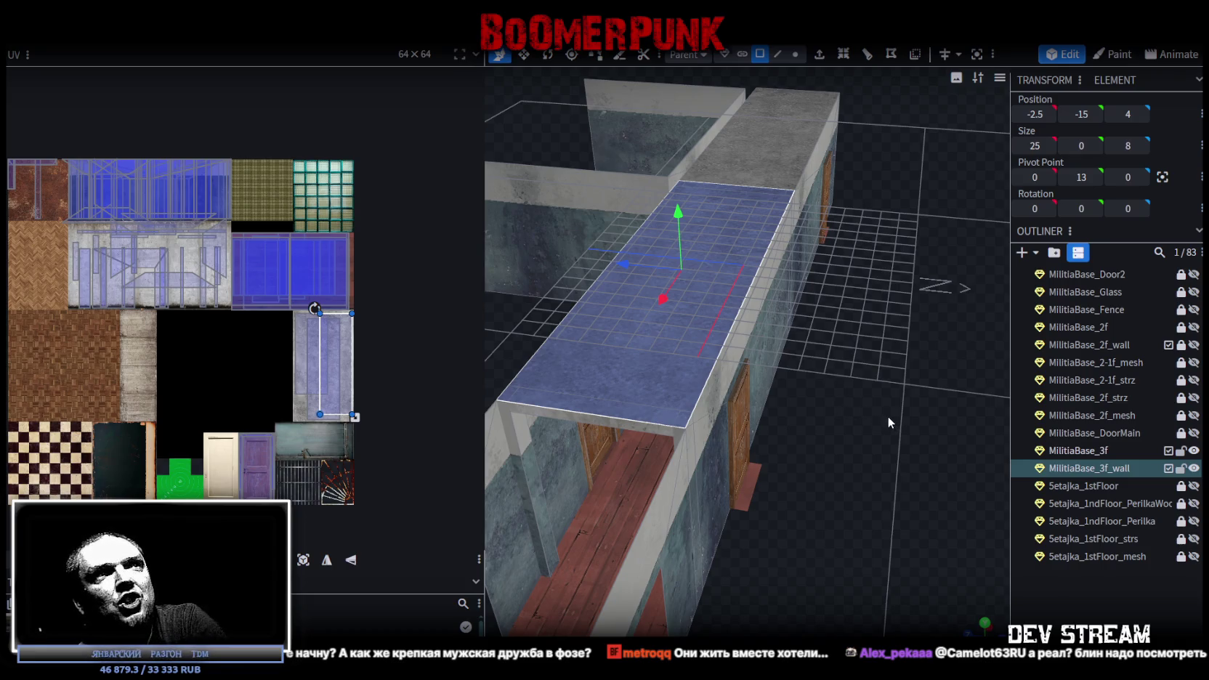
drag(887, 416, 792, 430)
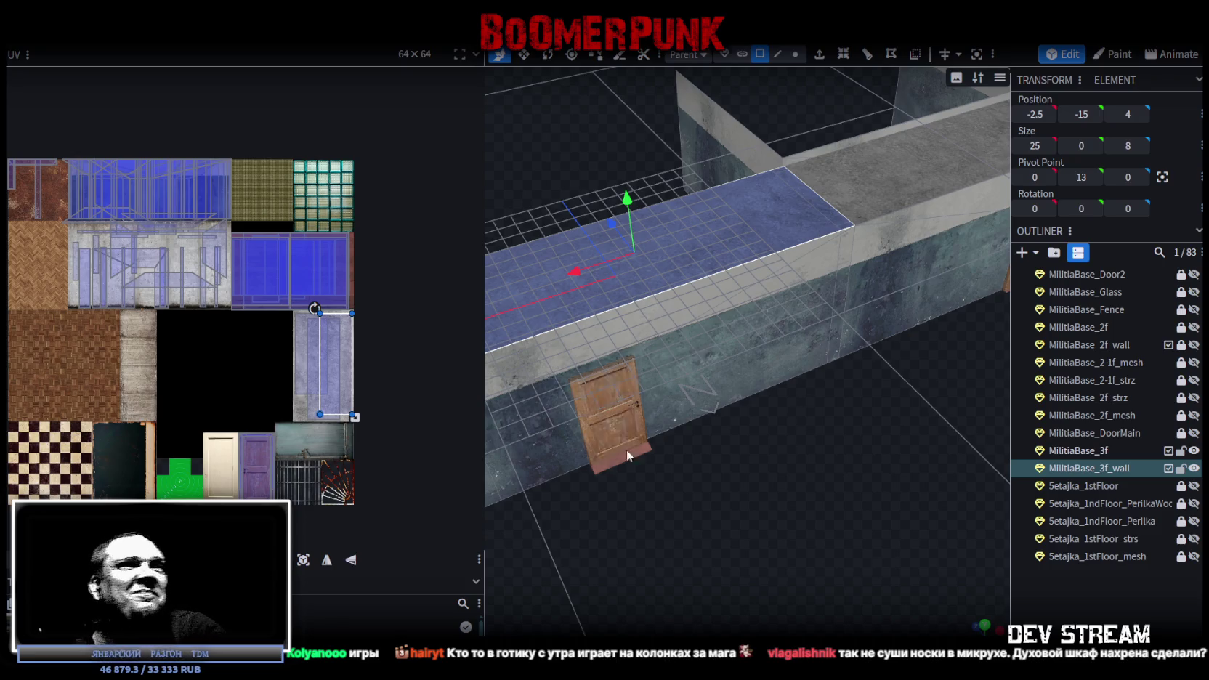
Select the four faces of the short 1 × 11 × 17.5 third-floor wall with the window opening
scroll(696, 508, down, 5)
mouse_move(695, 507)
mouse_down()
mouse_move(595, 496)
mouse_move(736, 480)
mouse_move(552, 463)
mouse_up()
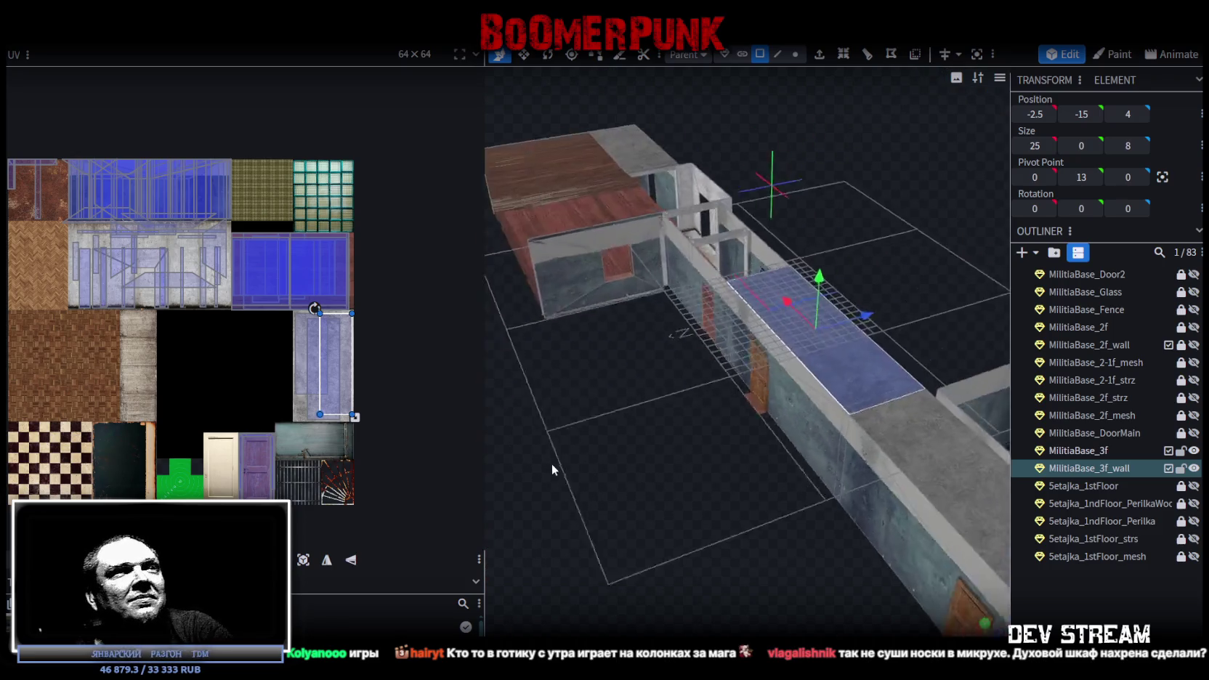
scroll(628, 434, up, 5)
mouse_move(628, 435)
mouse_down()
mouse_move(670, 465)
mouse_move(692, 454)
mouse_move(734, 473)
mouse_move(880, 487)
mouse_move(919, 452)
mouse_move(870, 407)
mouse_move(925, 423)
mouse_move(880, 409)
mouse_move(746, 462)
mouse_up()
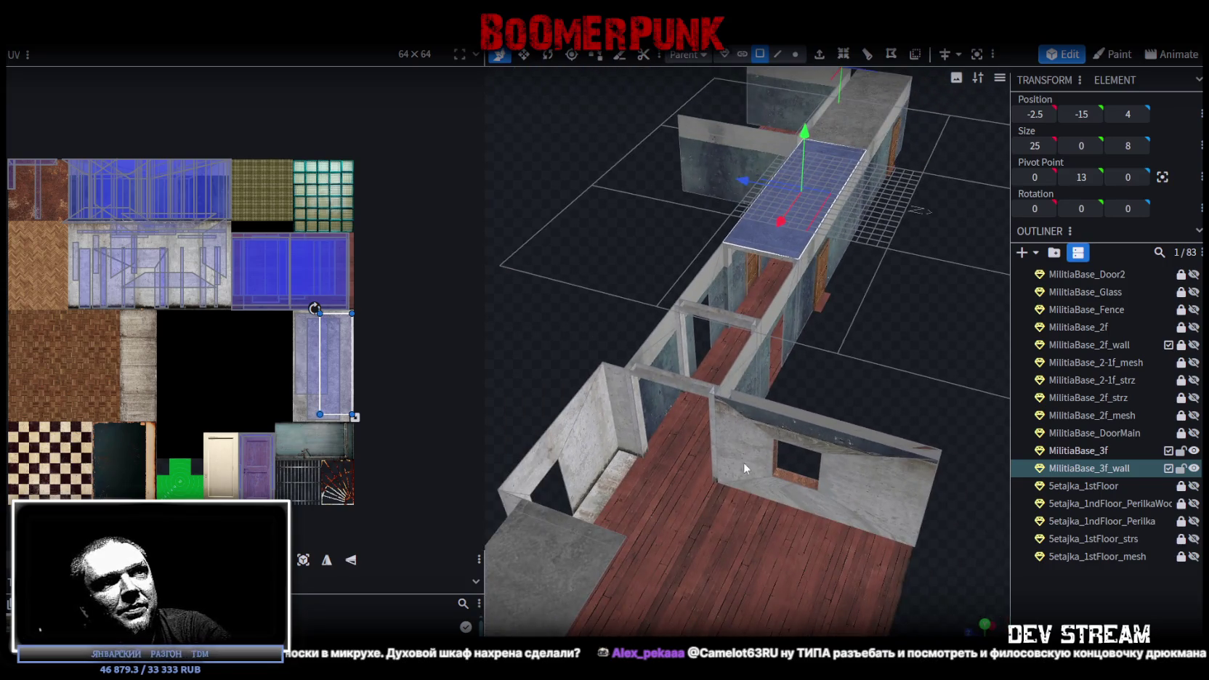
click(746, 462)
shift+click(847, 494)
shift+click(869, 478)
drag(870, 478, 932, 366)
shift+click(816, 476)
mouse_move(816, 477)
mouse_down()
mouse_move(837, 361)
mouse_move(690, 371)
mouse_move(694, 465)
mouse_move(765, 451)
mouse_move(605, 443)
mouse_move(883, 401)
mouse_up()
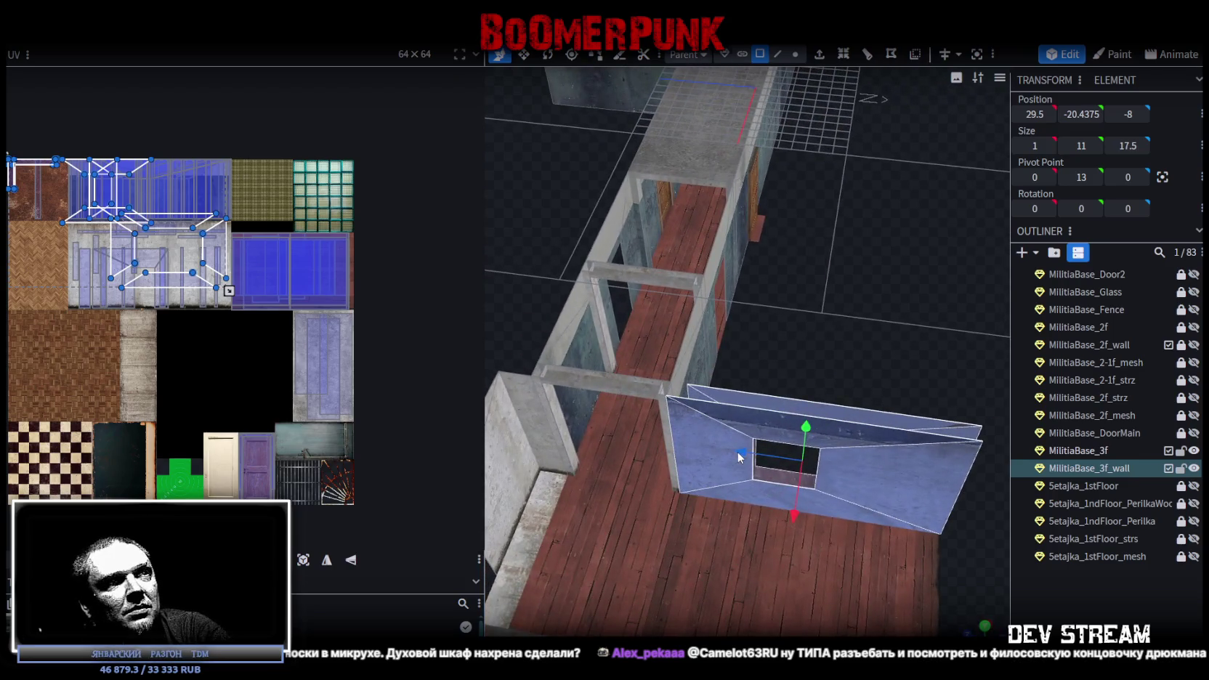
Split the selected window-wall faces into a separate mesh and slide it along X
right_click(738, 451)
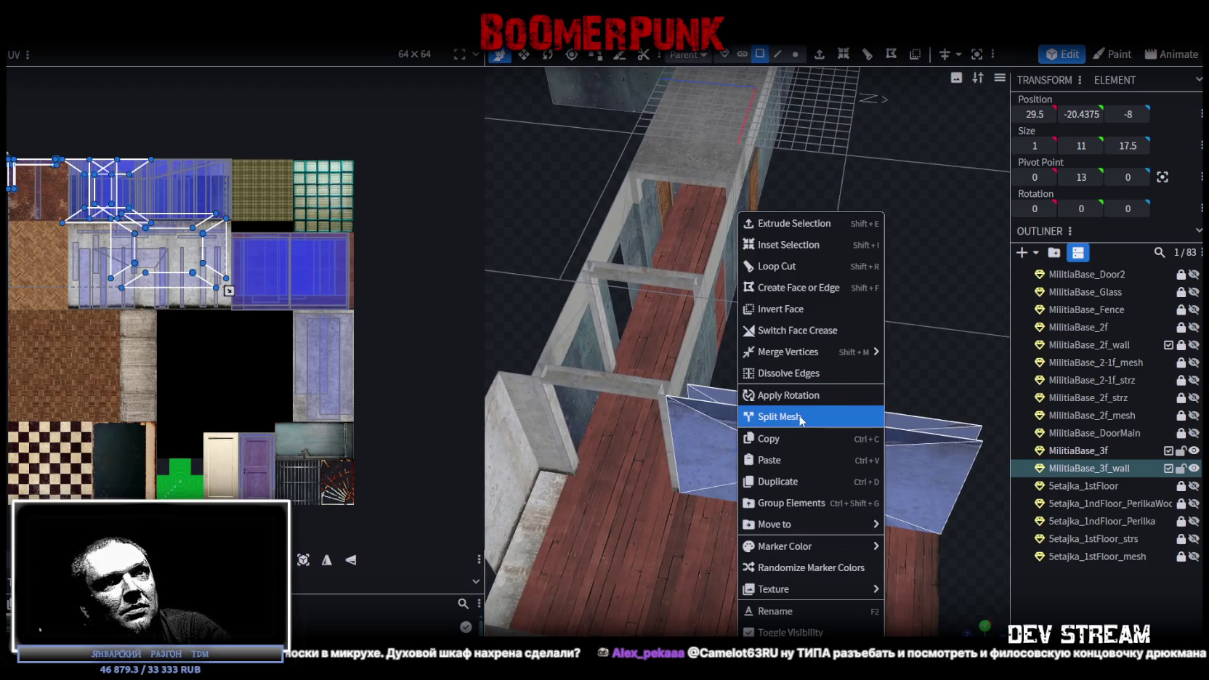
click(799, 417)
mouse_move(843, 314)
mouse_down()
mouse_move(798, 388)
mouse_move(715, 435)
mouse_up()
mouse_move(557, 519)
mouse_down()
mouse_move(656, 498)
mouse_move(809, 418)
mouse_move(888, 566)
mouse_move(921, 568)
mouse_move(886, 364)
mouse_move(873, 370)
mouse_move(887, 381)
mouse_up()
mouse_move(909, 439)
mouse_down()
mouse_move(657, 418)
mouse_move(1055, 428)
mouse_up()
Merge the split wall back into the MilitiaBase_3f_wall mesh
click(1090, 467)
ctrl+click(1102, 485)
right_click(1102, 484)
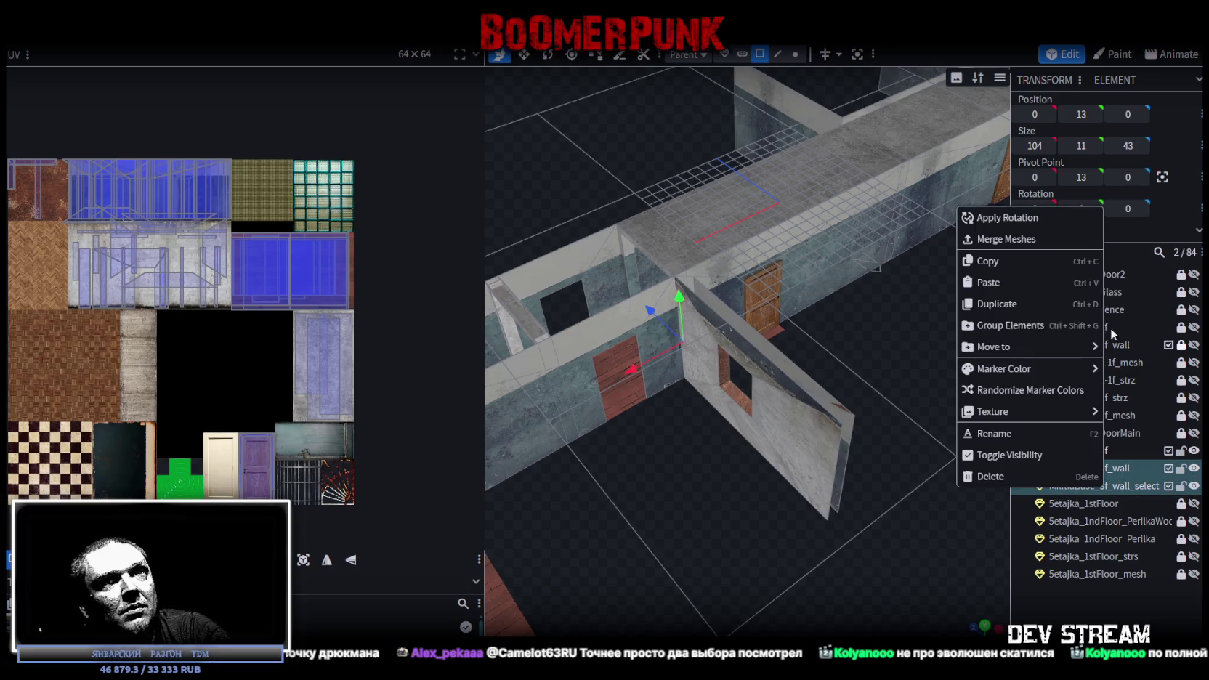
click(1023, 243)
mouse_move(838, 444)
mouse_down()
mouse_move(654, 431)
mouse_move(715, 445)
mouse_up()
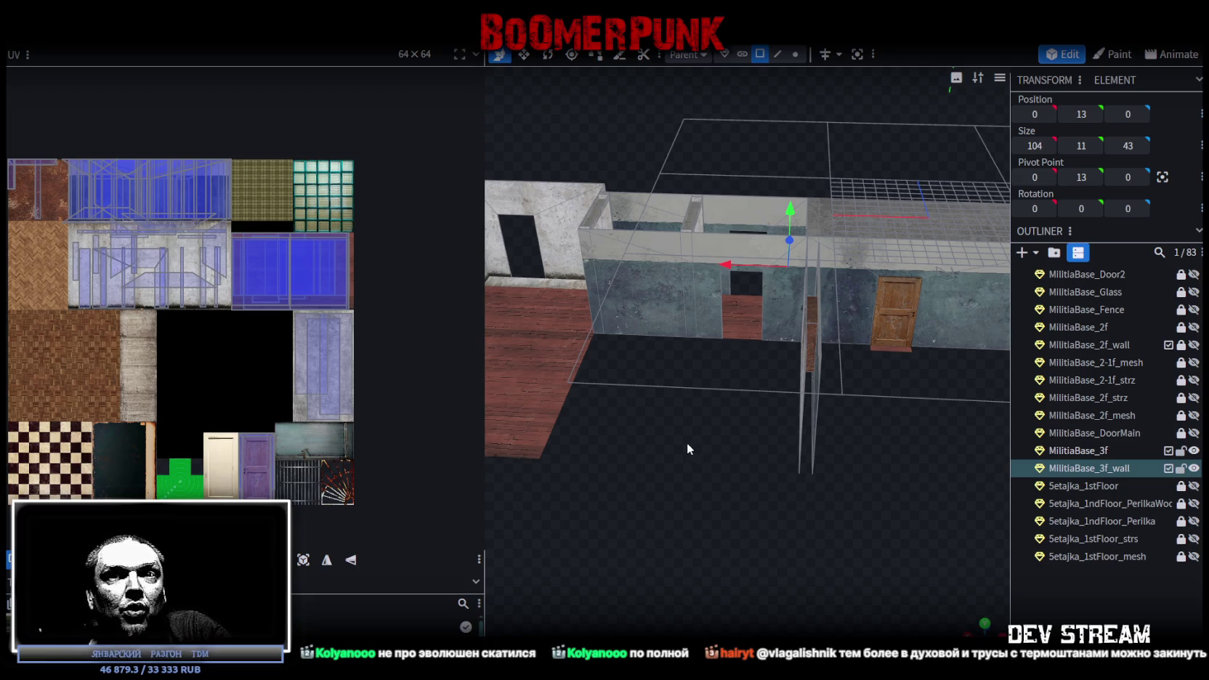
Select the thin 1 × 11 × 8 door-frame post at 20.5, -19.5, 4 on the third-floor wall
mouse_move(703, 457)
mouse_down()
mouse_move(707, 406)
mouse_move(729, 448)
mouse_move(719, 432)
mouse_move(760, 465)
mouse_move(751, 438)
mouse_up()
click(728, 279)
click(728, 279)
click(706, 430)
mouse_move(706, 430)
mouse_down()
mouse_move(836, 503)
mouse_move(585, 340)
mouse_up()
click(584, 340)
mouse_move(910, 515)
mouse_down()
mouse_move(829, 505)
mouse_move(808, 479)
mouse_up()
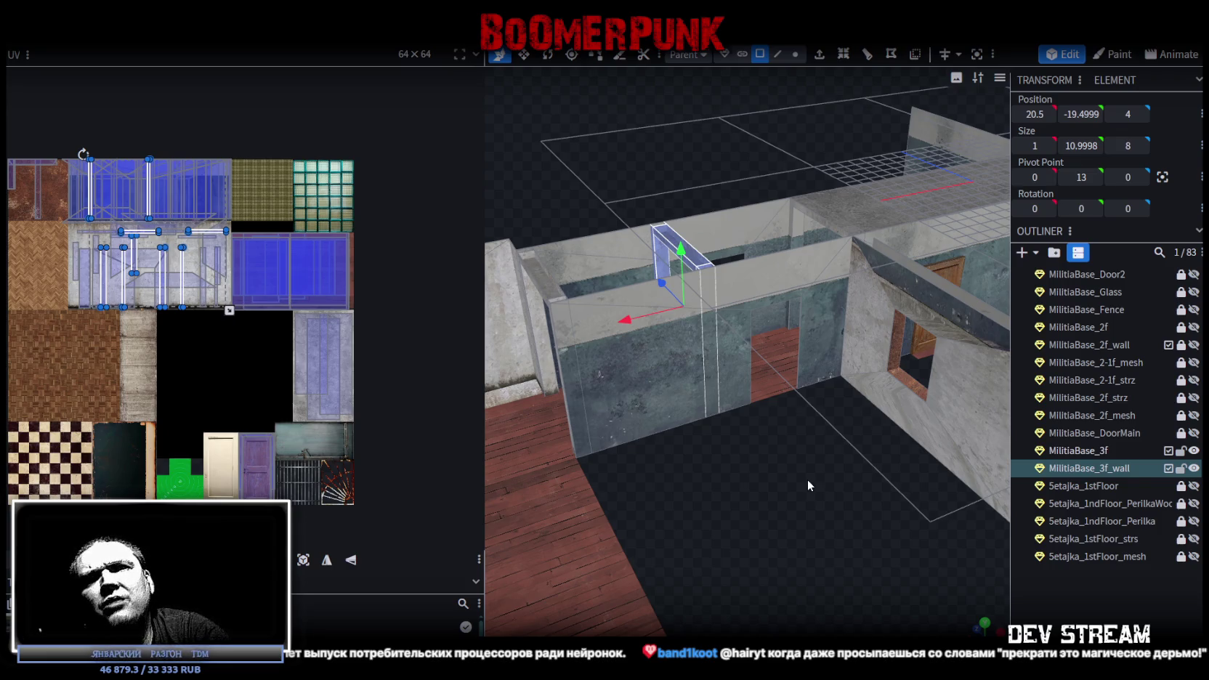
Inspect the door-frame post from several angles, then switch to edge selection
mouse_move(807, 478)
mouse_down()
mouse_move(825, 486)
mouse_move(770, 518)
mouse_move(780, 535)
mouse_move(711, 528)
mouse_move(737, 545)
mouse_move(717, 538)
mouse_move(603, 302)
mouse_move(656, 346)
mouse_up()
mouse_move(706, 563)
mouse_down()
mouse_move(739, 514)
mouse_move(720, 477)
mouse_move(711, 517)
mouse_up()
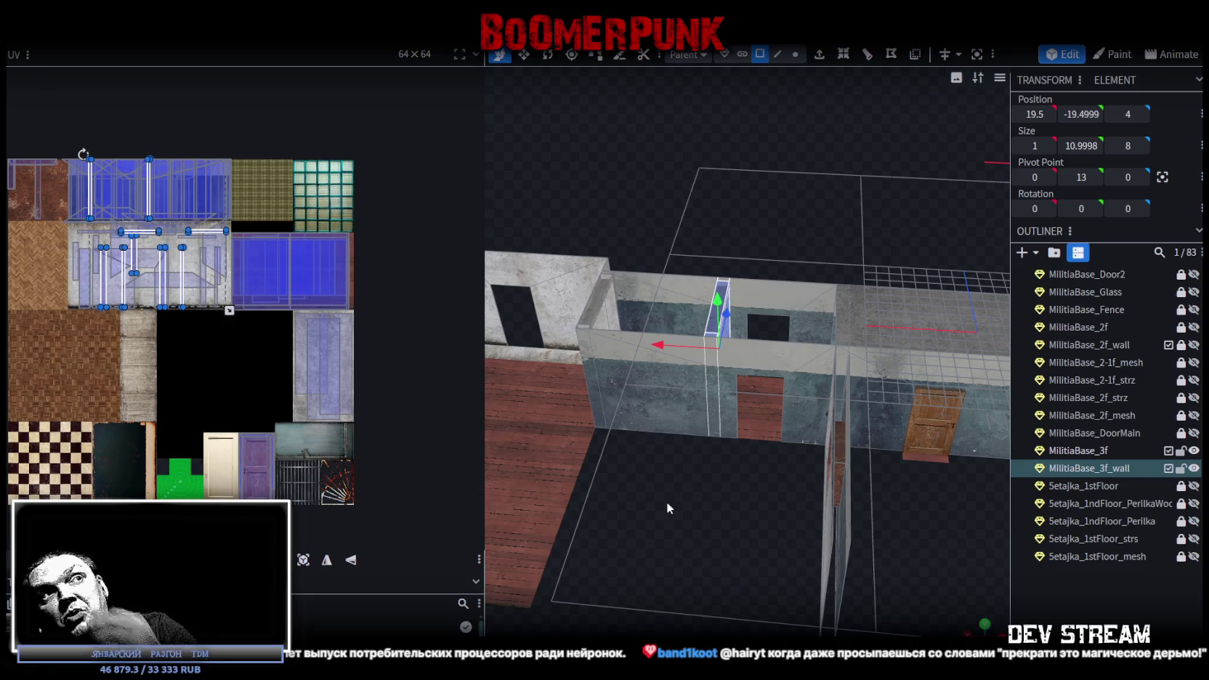
mouse_move(705, 495)
mouse_down()
mouse_move(824, 451)
mouse_move(786, 426)
mouse_move(772, 457)
mouse_move(786, 506)
mouse_move(825, 528)
mouse_move(782, 419)
mouse_up()
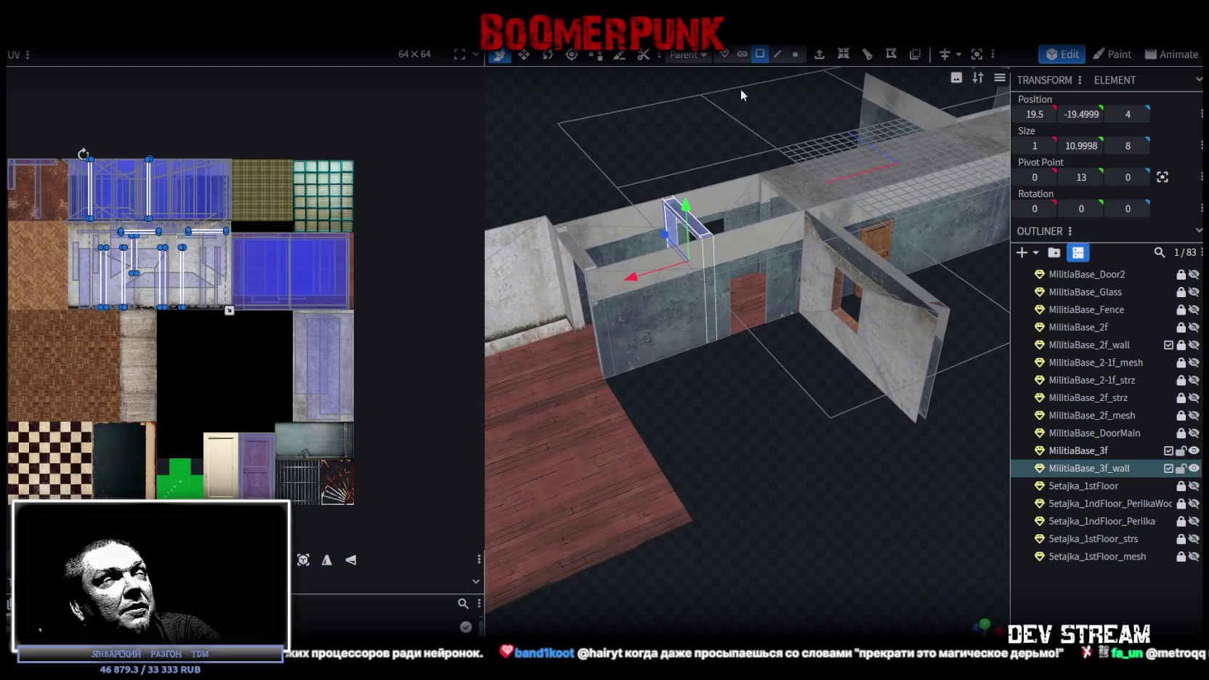
click(778, 55)
click(638, 440)
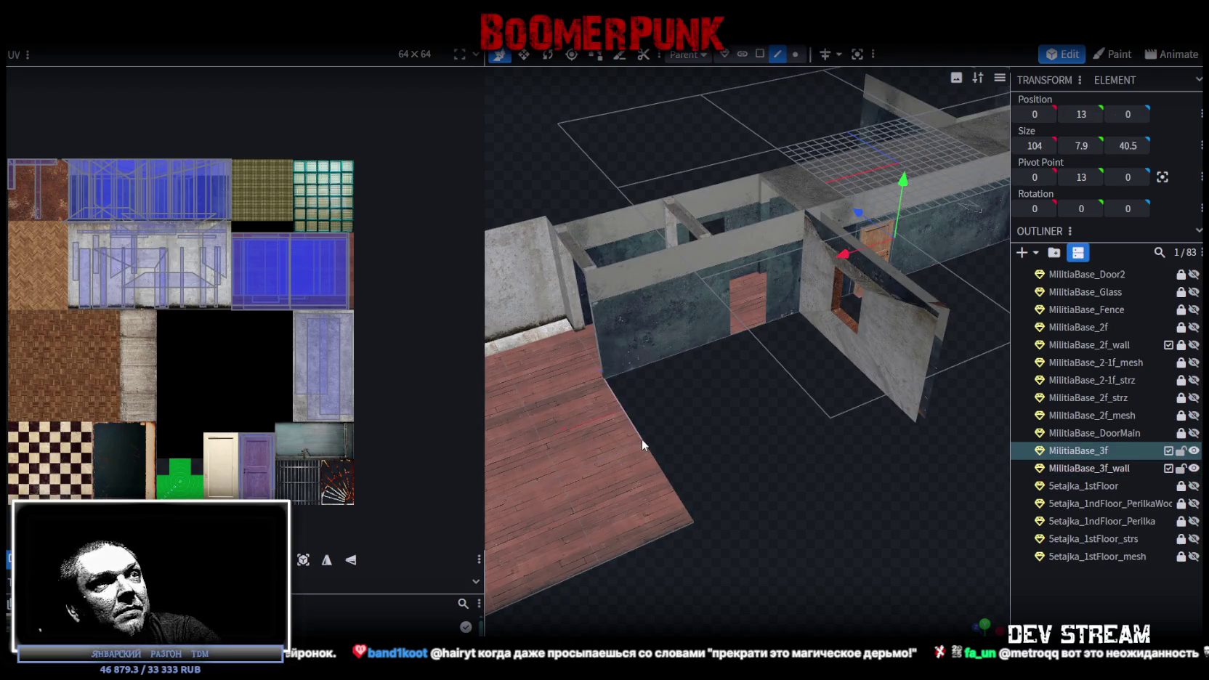
mouse_move(661, 457)
mouse_down()
mouse_move(757, 390)
mouse_move(762, 401)
mouse_up()
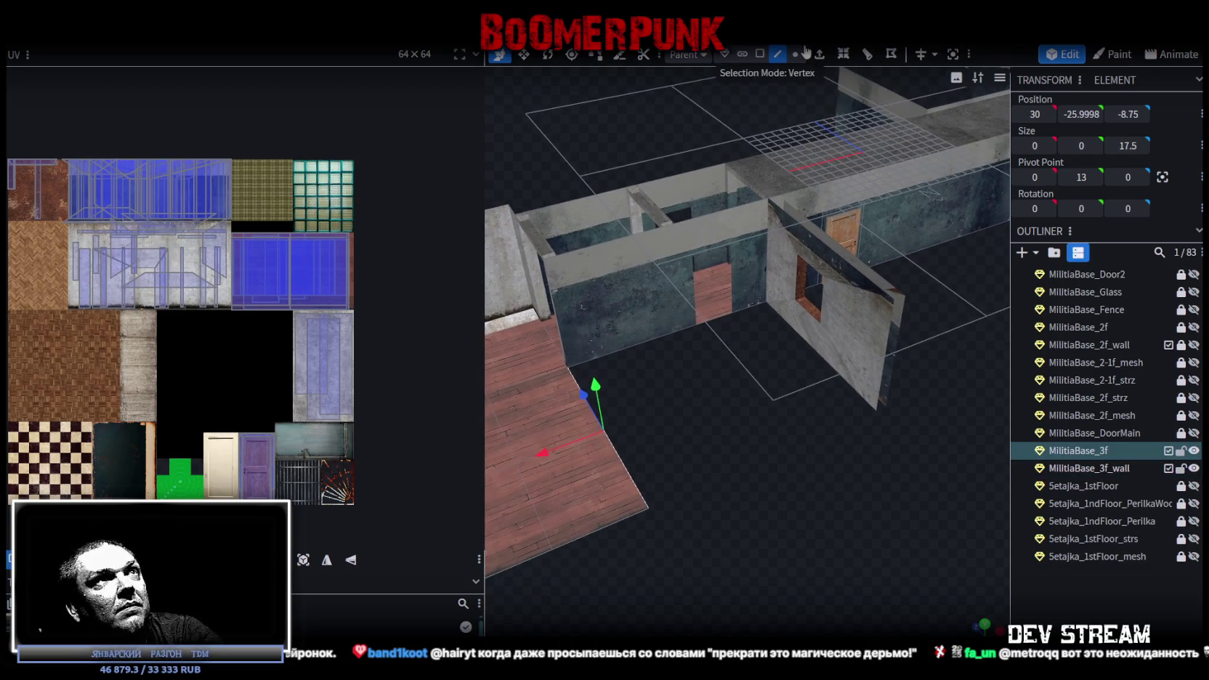
click(819, 54)
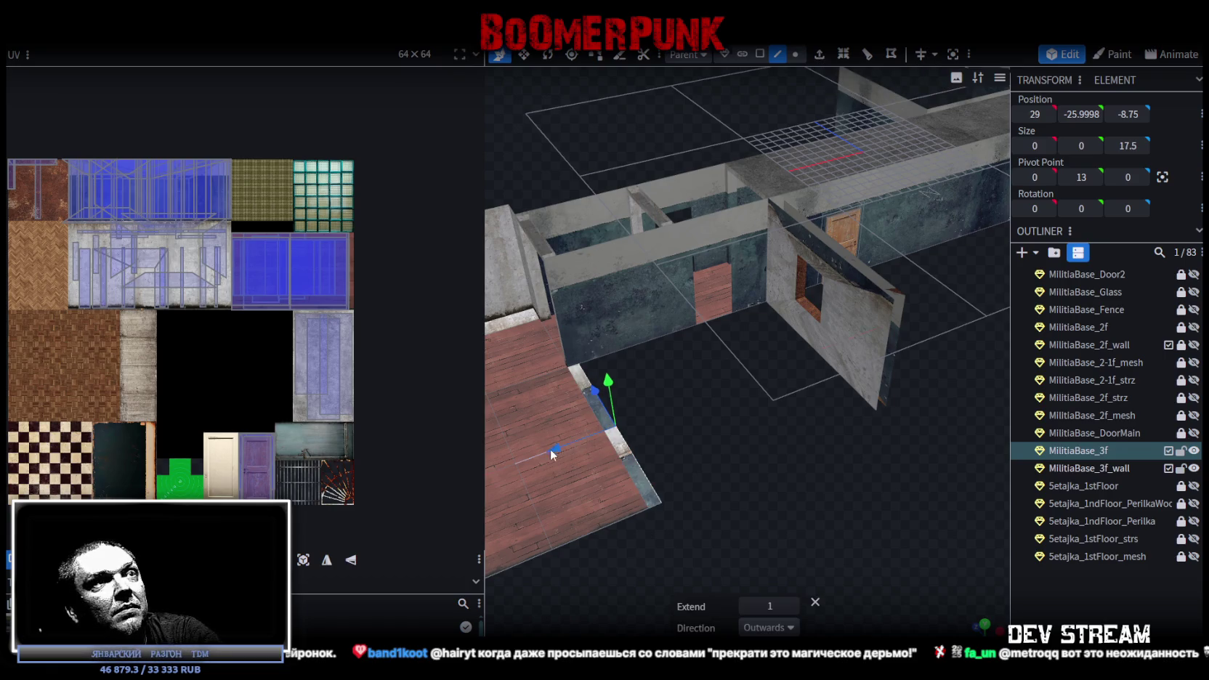
drag(553, 451, 775, 389)
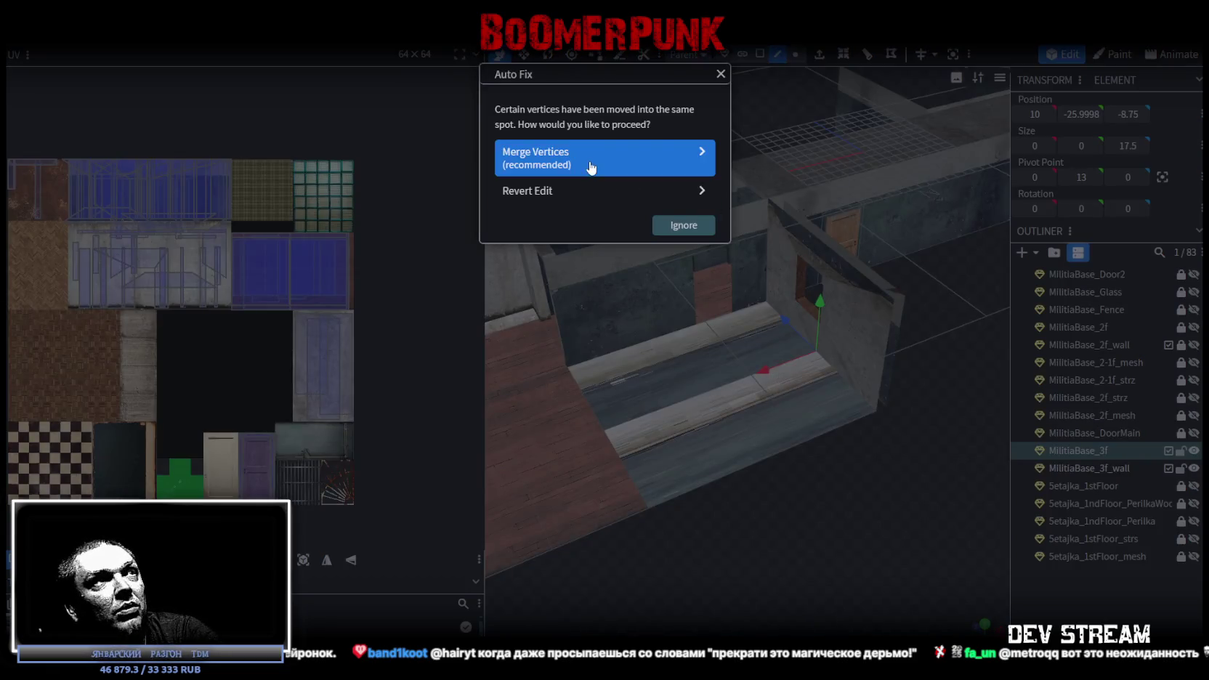
click(592, 166)
mouse_move(848, 446)
mouse_down()
mouse_move(935, 476)
mouse_move(690, 74)
mouse_up()
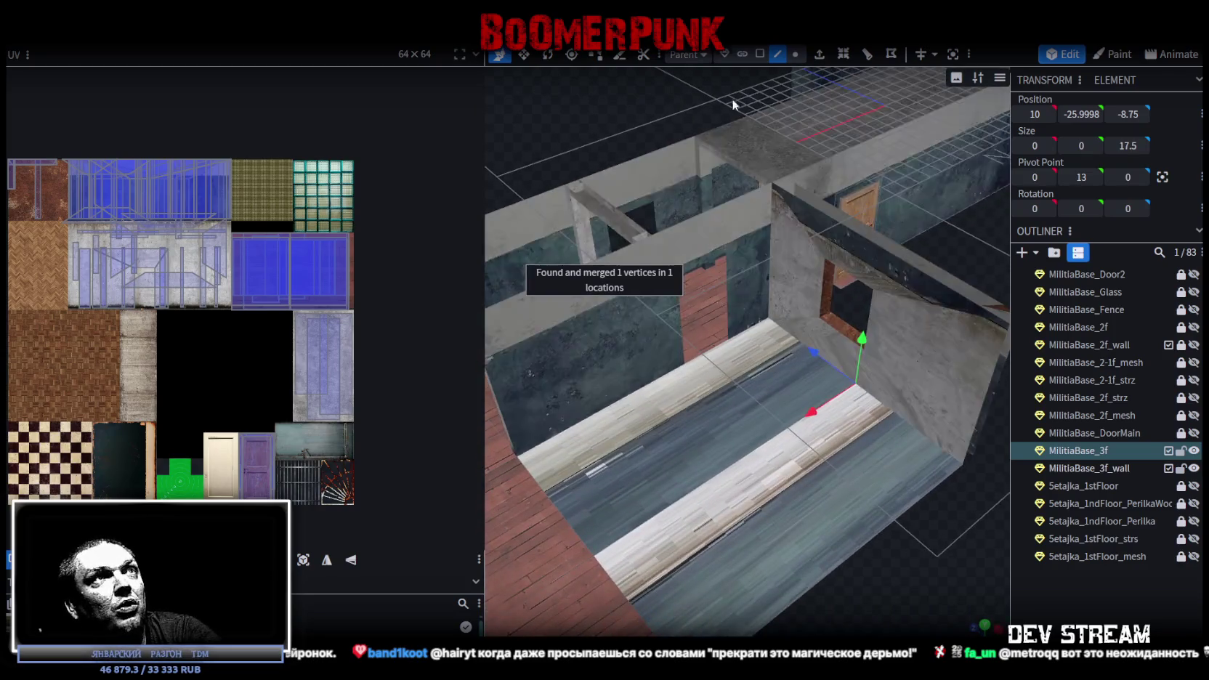
click(761, 55)
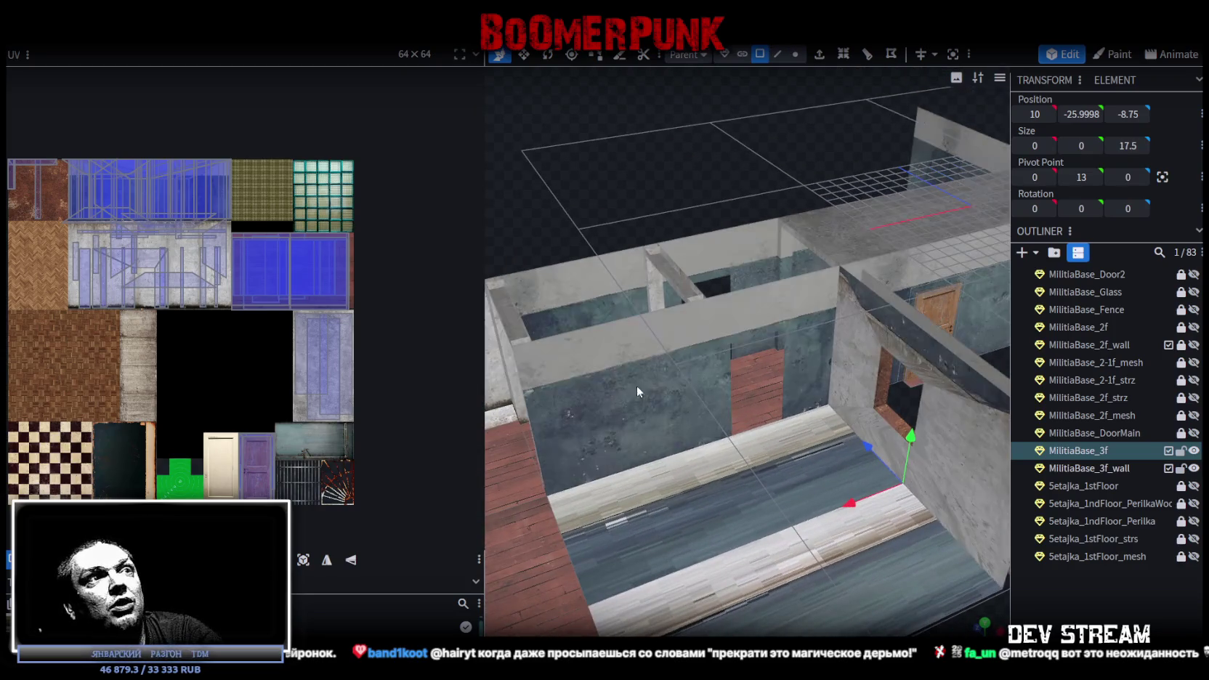
click(636, 385)
shift+click(688, 343)
mouse_move(562, 150)
mouse_down()
mouse_move(852, 155)
mouse_move(878, 192)
mouse_move(694, 195)
mouse_move(540, 169)
mouse_move(719, 170)
mouse_move(639, 164)
mouse_move(676, 164)
mouse_move(780, 336)
mouse_up()
click(780, 335)
mouse_move(844, 408)
mouse_down()
mouse_move(763, 343)
mouse_move(790, 343)
mouse_move(684, 274)
mouse_up()
mouse_move(637, 348)
mouse_down()
mouse_move(706, 321)
mouse_move(491, 238)
mouse_move(544, 207)
mouse_move(464, 116)
mouse_move(599, 184)
mouse_move(624, 188)
mouse_move(621, 173)
mouse_move(632, 199)
mouse_move(609, 215)
mouse_up()
click(646, 255)
mouse_move(647, 255)
mouse_down()
mouse_move(575, 229)
mouse_move(715, 274)
mouse_up()
shift+click(718, 330)
shift+click(719, 348)
shift+click(719, 300)
mouse_move(702, 199)
mouse_down()
mouse_move(664, 204)
mouse_move(587, 170)
mouse_up()
click(689, 198)
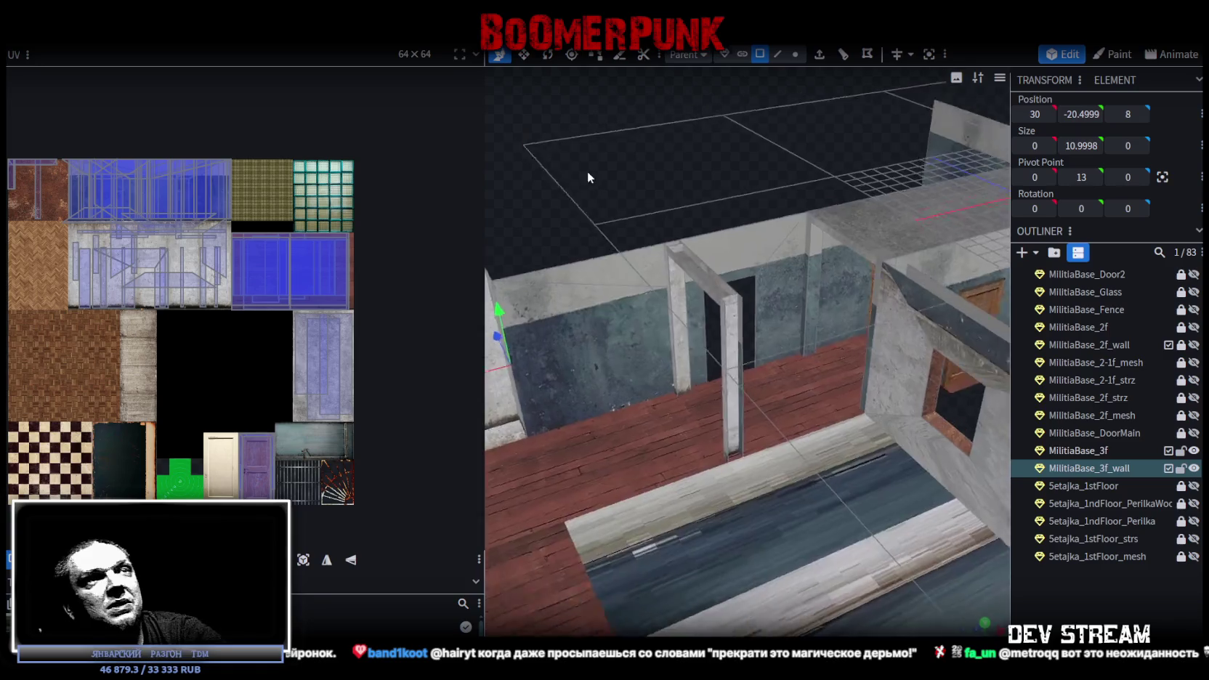
scroll(577, 154, up, 3)
scroll(539, 166, up, 2)
scroll(566, 205, down, 5)
scroll(574, 208, down, 3)
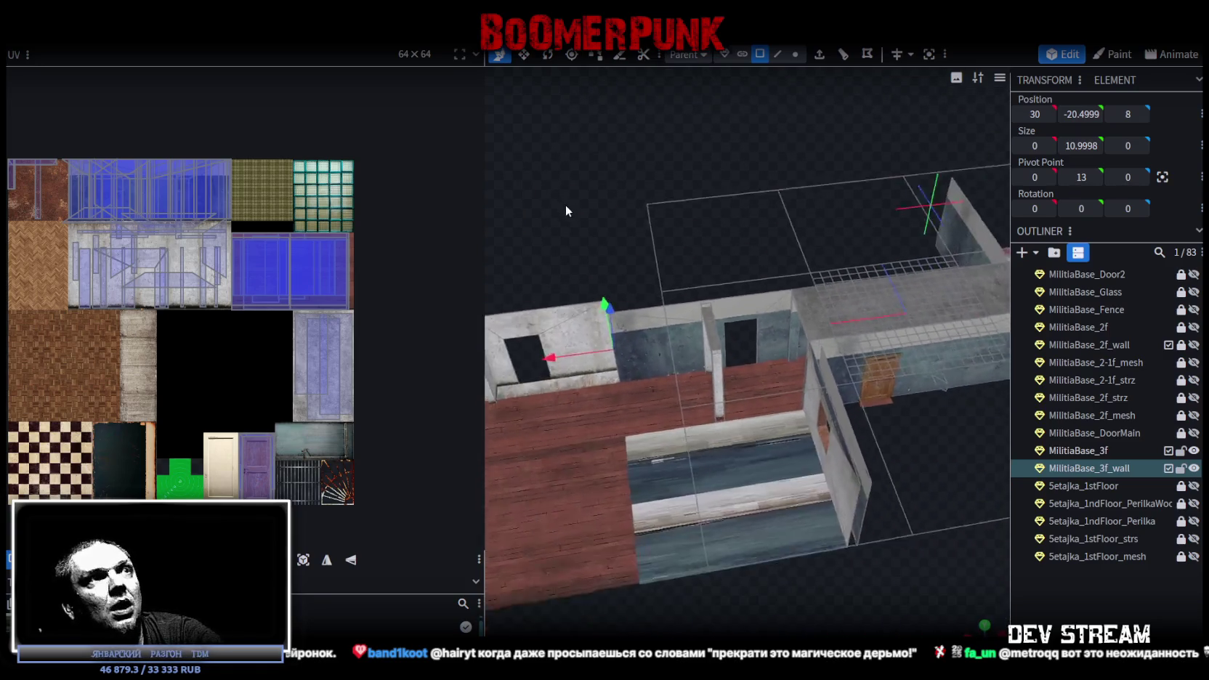
drag(798, 365, 753, 218)
mouse_move(738, 401)
mouse_down()
mouse_move(789, 389)
mouse_move(812, 425)
mouse_move(747, 395)
mouse_up()
drag(767, 381, 783, 404)
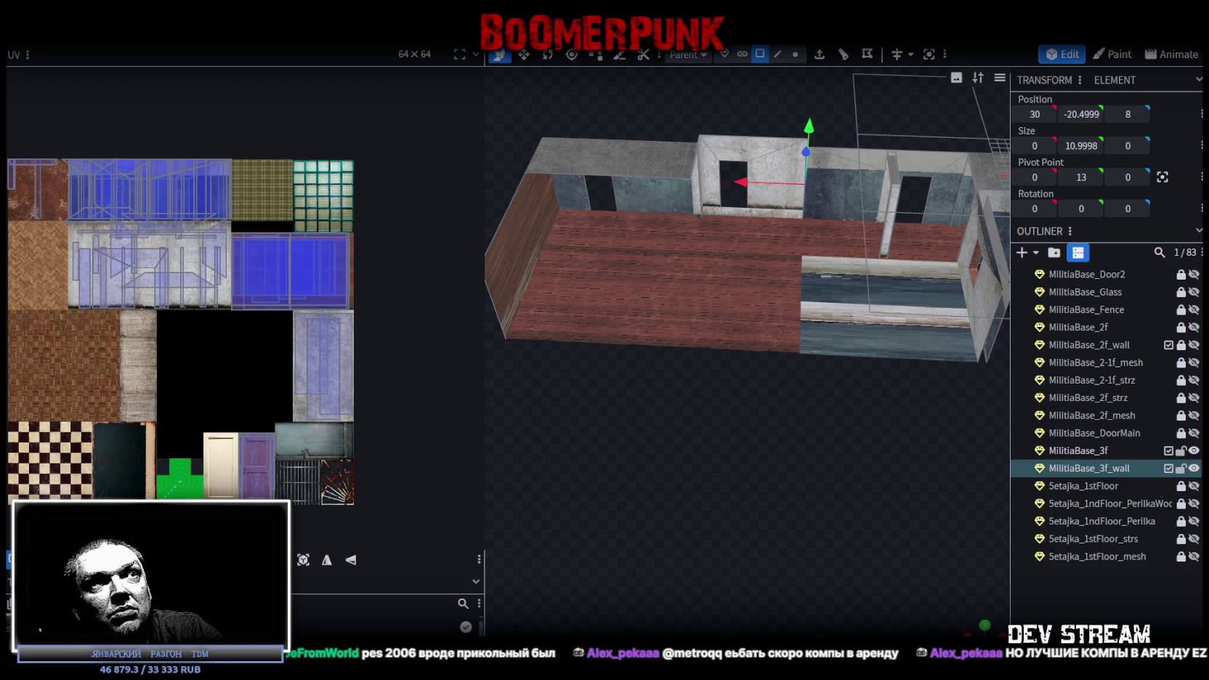
Select the blue-grey striped floor panel of MilitiaBase_3f and inspect it from lower angles
mouse_move(697, 464)
mouse_down()
mouse_move(790, 500)
mouse_move(751, 557)
mouse_move(816, 487)
mouse_up()
click(668, 345)
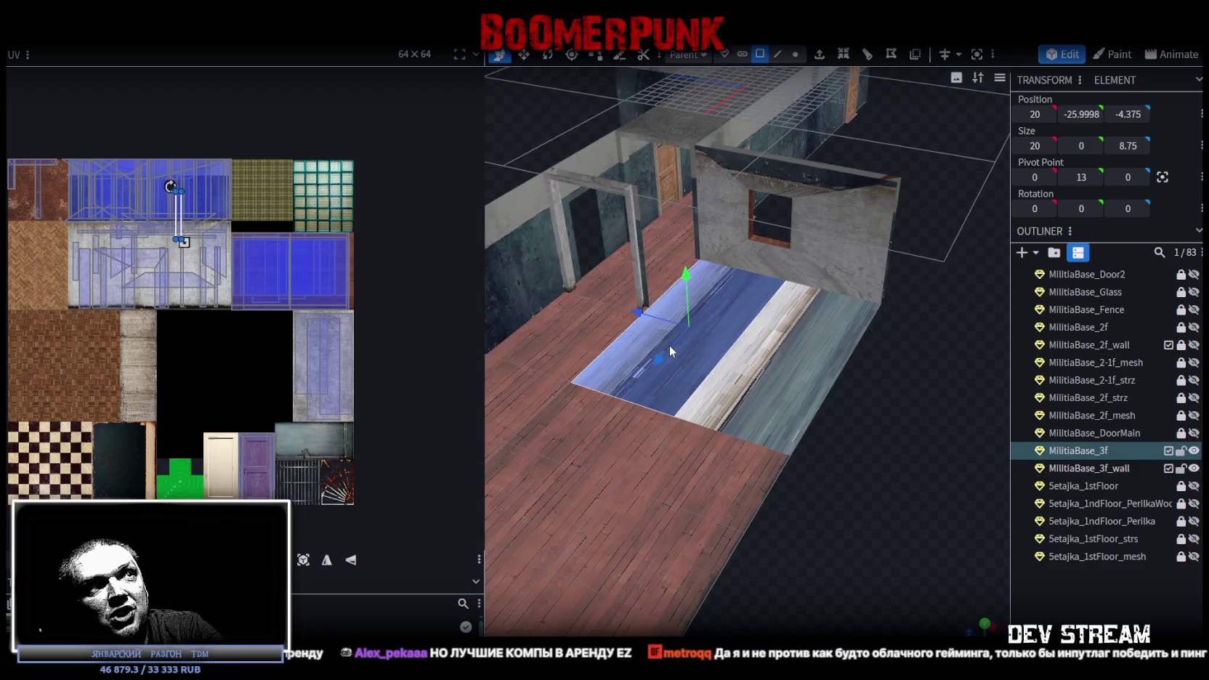
mouse_move(847, 383)
mouse_down()
mouse_move(802, 444)
mouse_move(843, 438)
mouse_move(899, 469)
mouse_move(865, 475)
mouse_move(875, 461)
mouse_up()
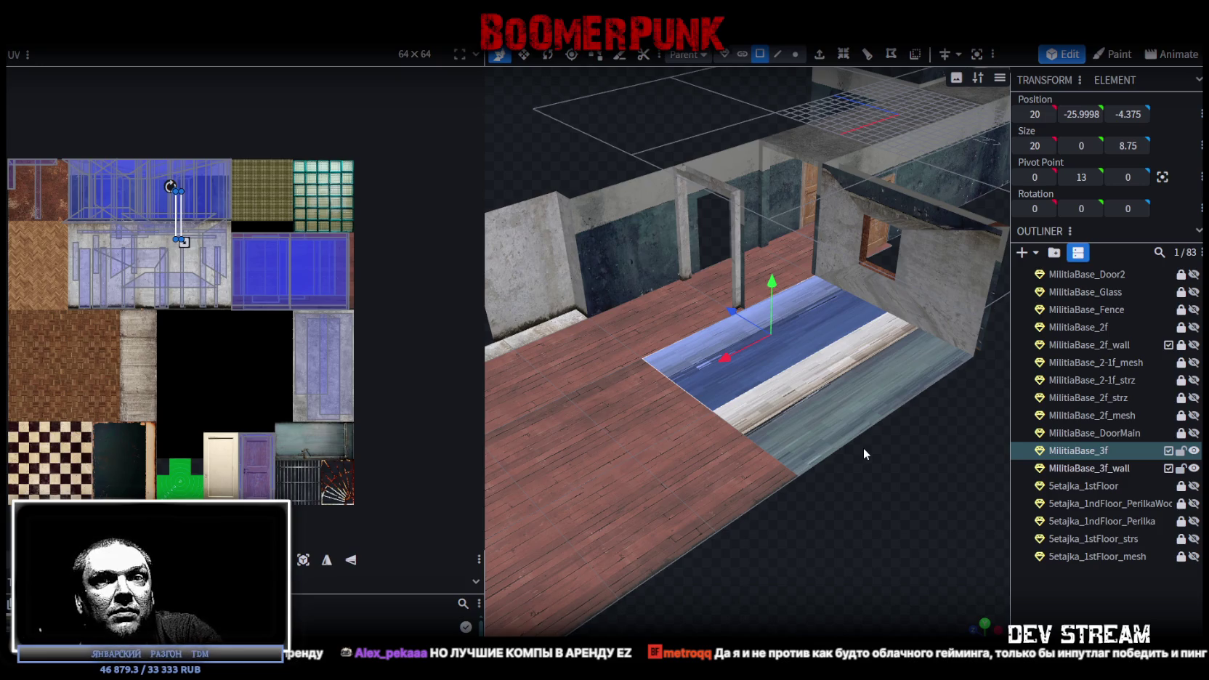
mouse_move(865, 457)
mouse_down()
mouse_move(838, 454)
mouse_move(887, 450)
mouse_move(600, 487)
mouse_move(562, 517)
mouse_move(810, 448)
mouse_move(900, 442)
mouse_move(888, 419)
mouse_move(879, 432)
mouse_move(900, 441)
mouse_move(902, 465)
mouse_up()
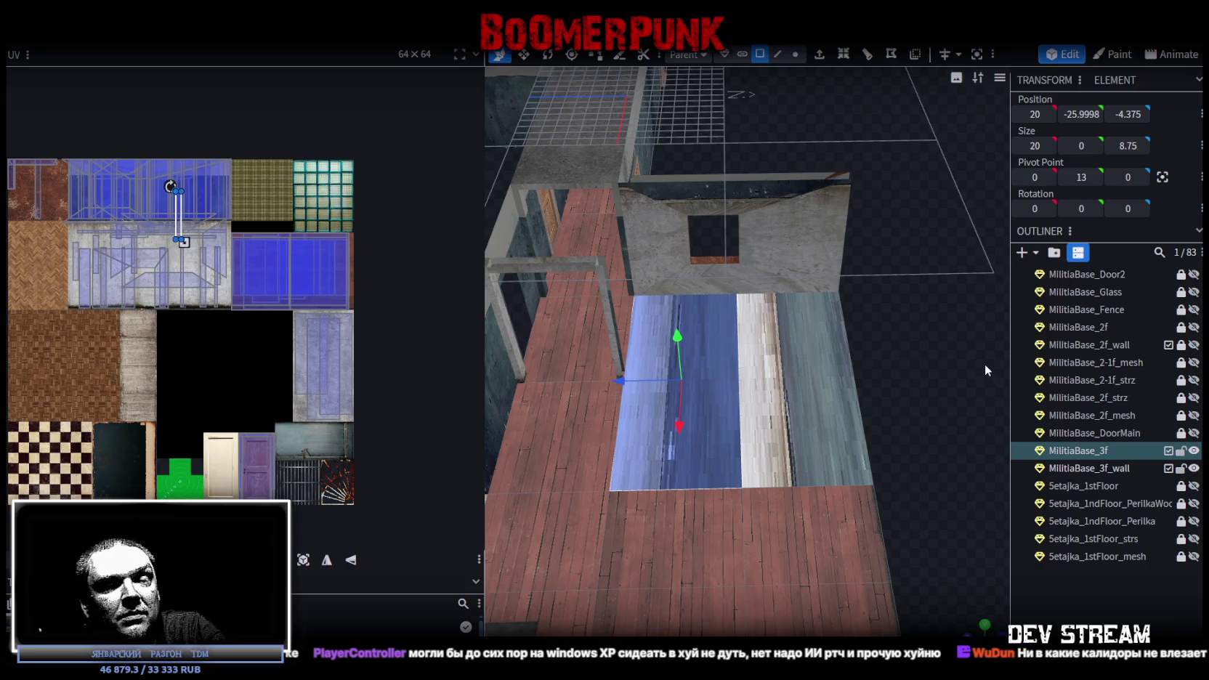
Extrude the floor panel's right edge outward with direction Z-
drag(983, 362, 794, 208)
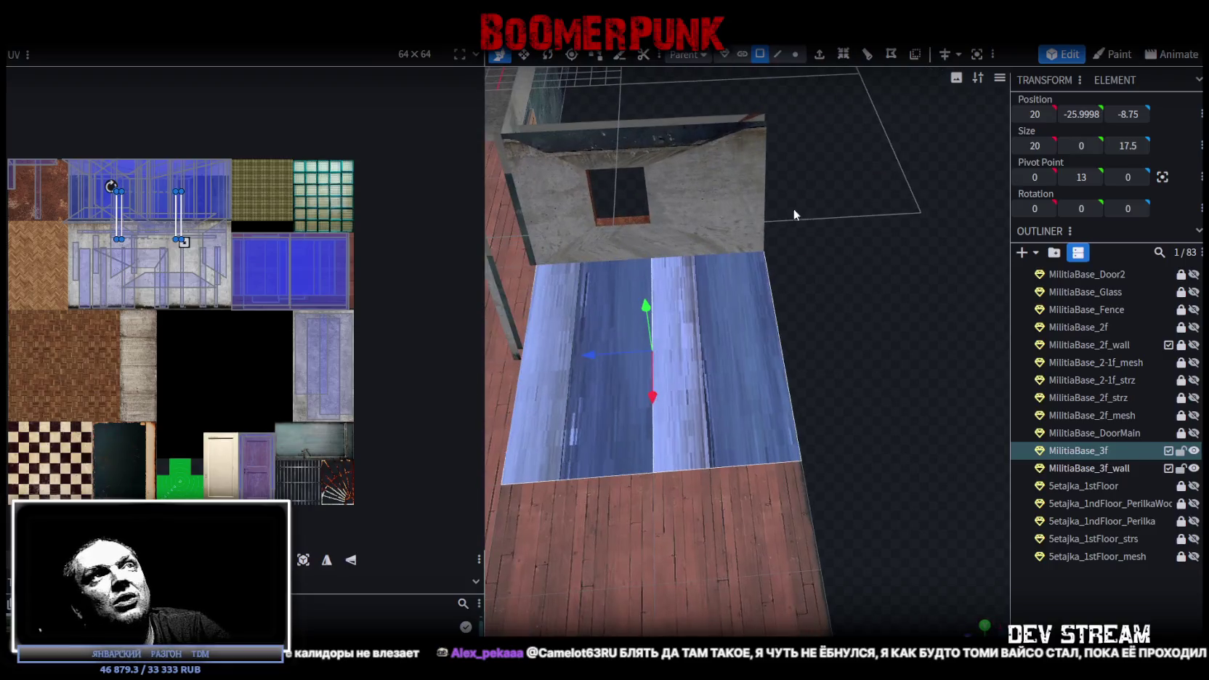
click(777, 55)
click(784, 353)
drag(784, 353, 799, 99)
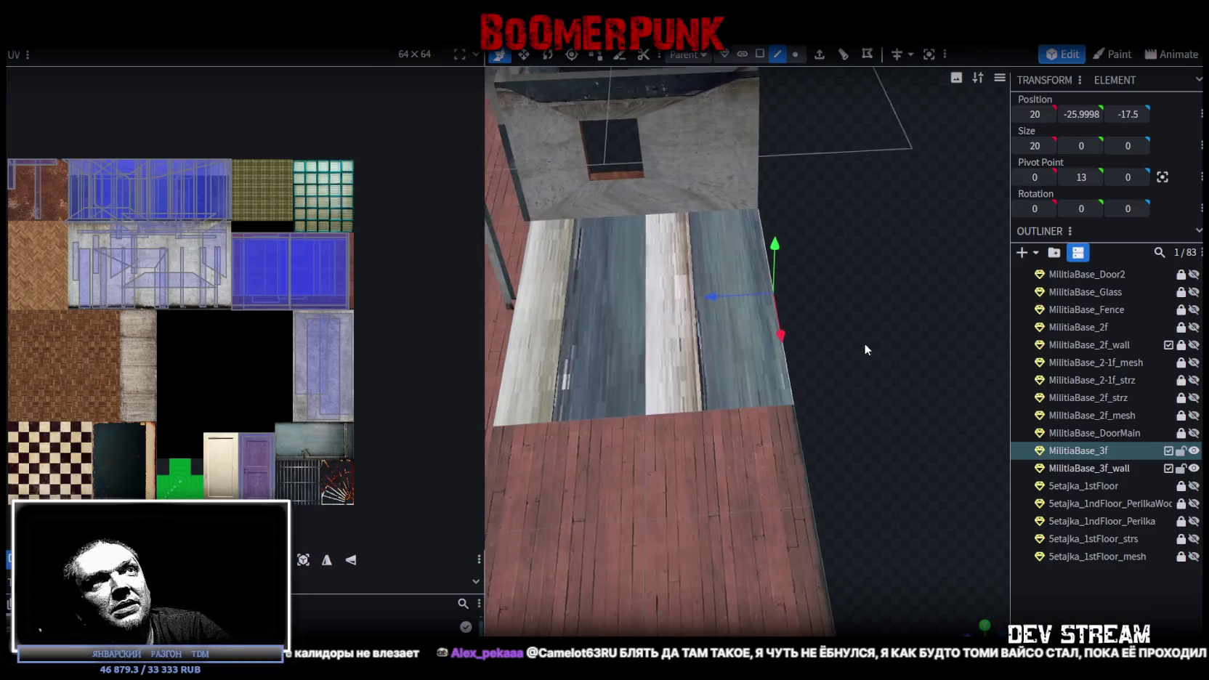
click(821, 57)
drag(887, 248, 791, 552)
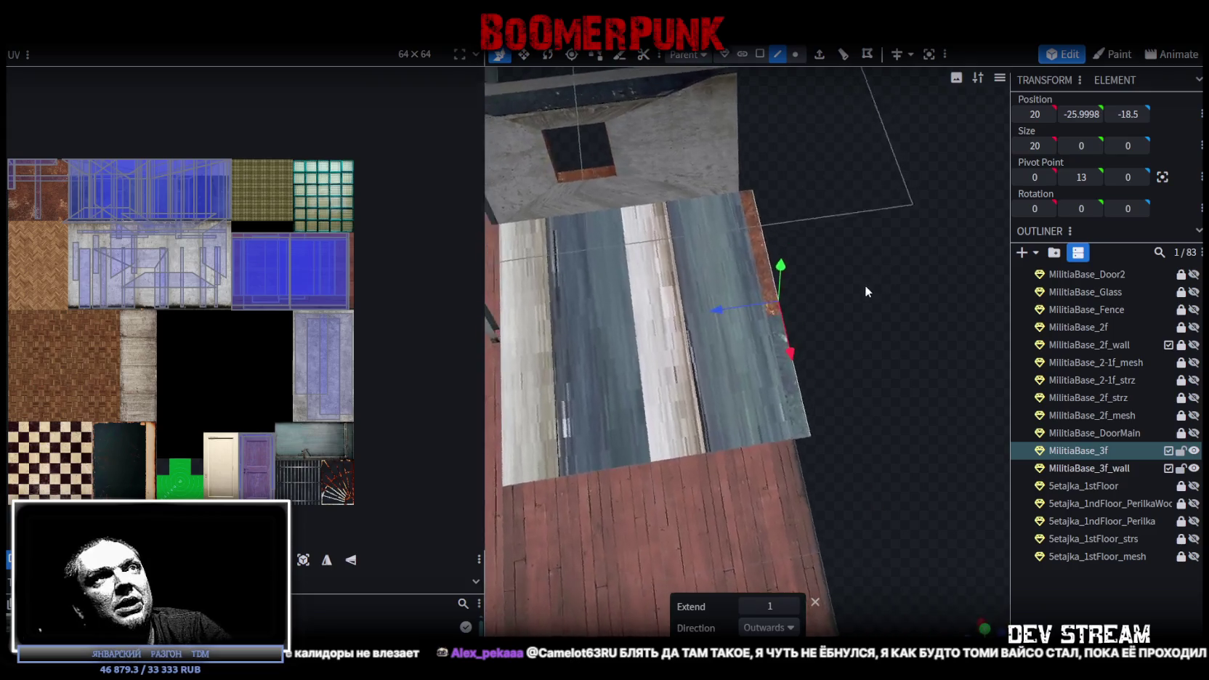
click(789, 628)
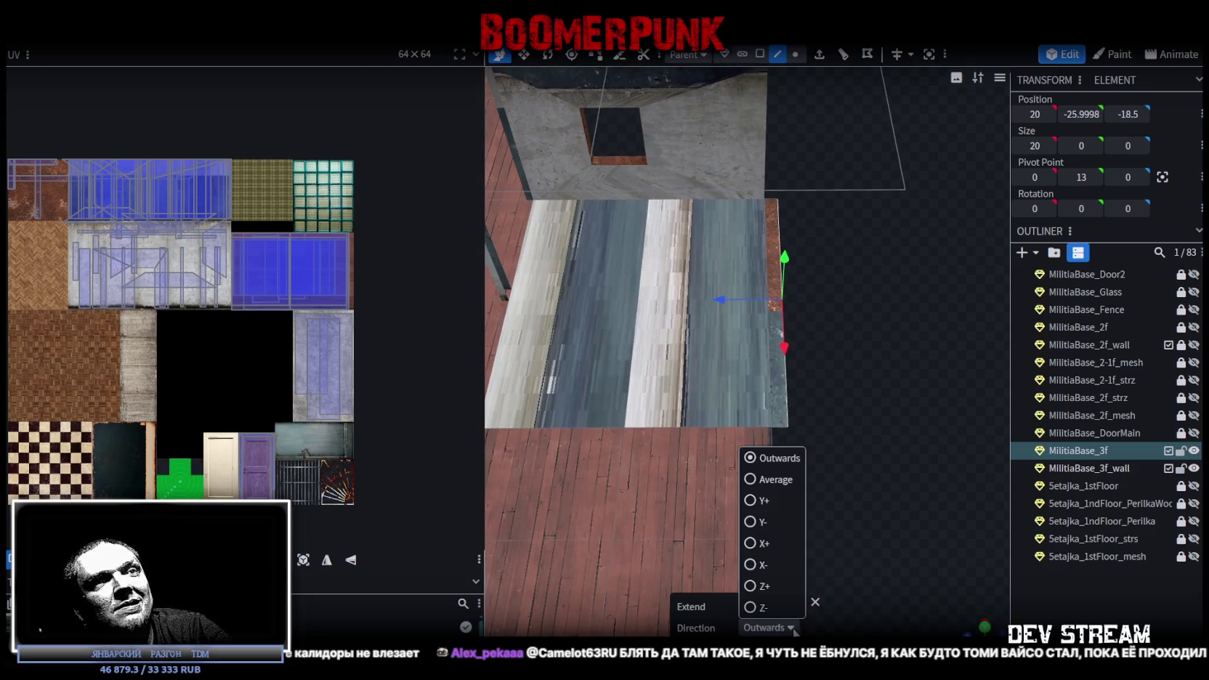
click(765, 602)
mouse_move(869, 398)
mouse_down()
mouse_move(900, 391)
mouse_move(857, 348)
mouse_up()
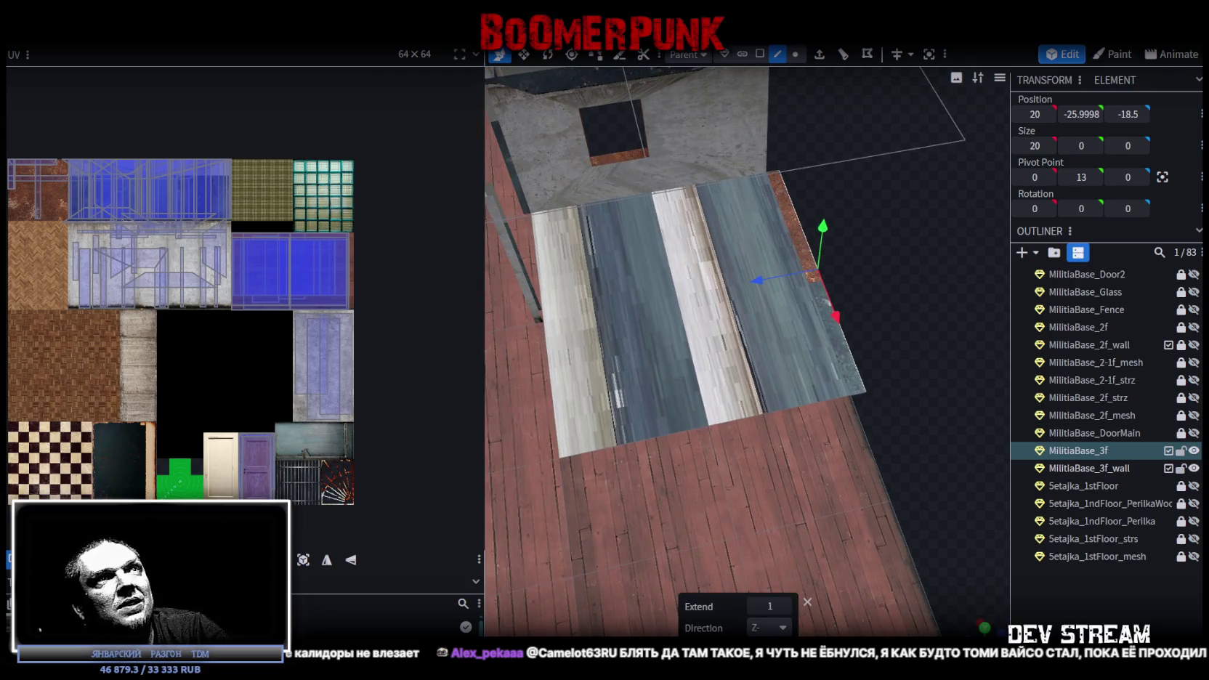
Remove the unwanted extruded floor faces, leaving a gap
click(759, 54)
click(797, 224)
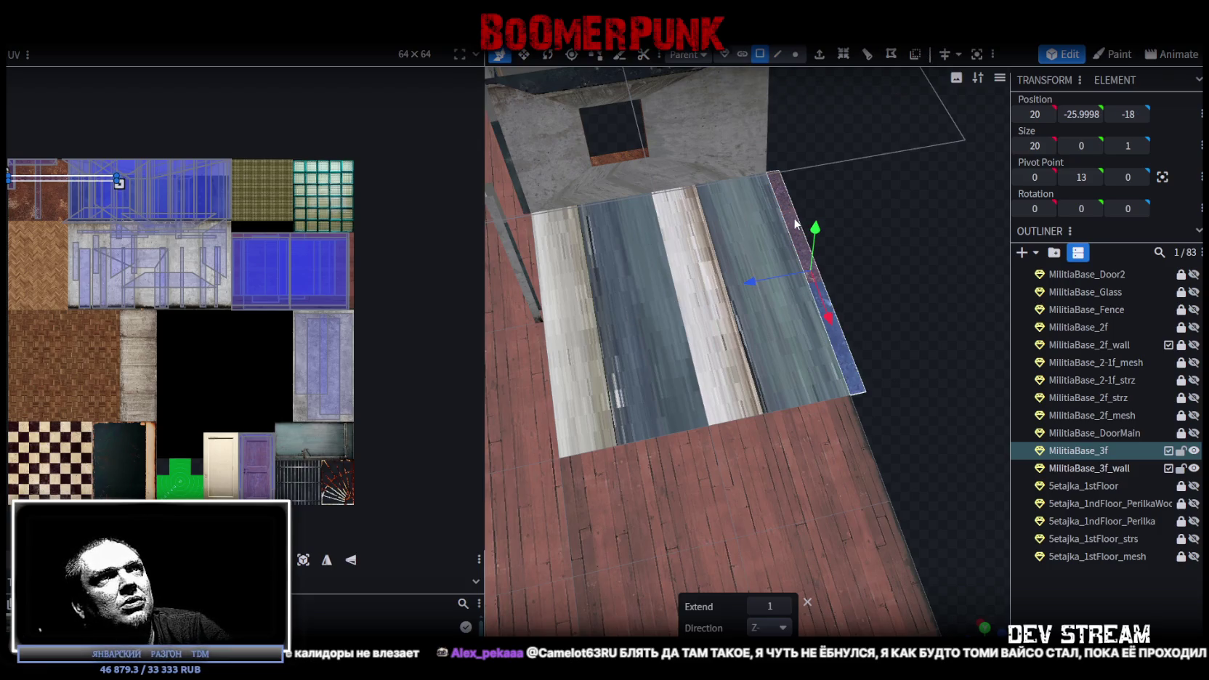
key(ctrl+z)
mouse_move(875, 286)
mouse_down()
mouse_move(850, 261)
mouse_move(890, 285)
mouse_up()
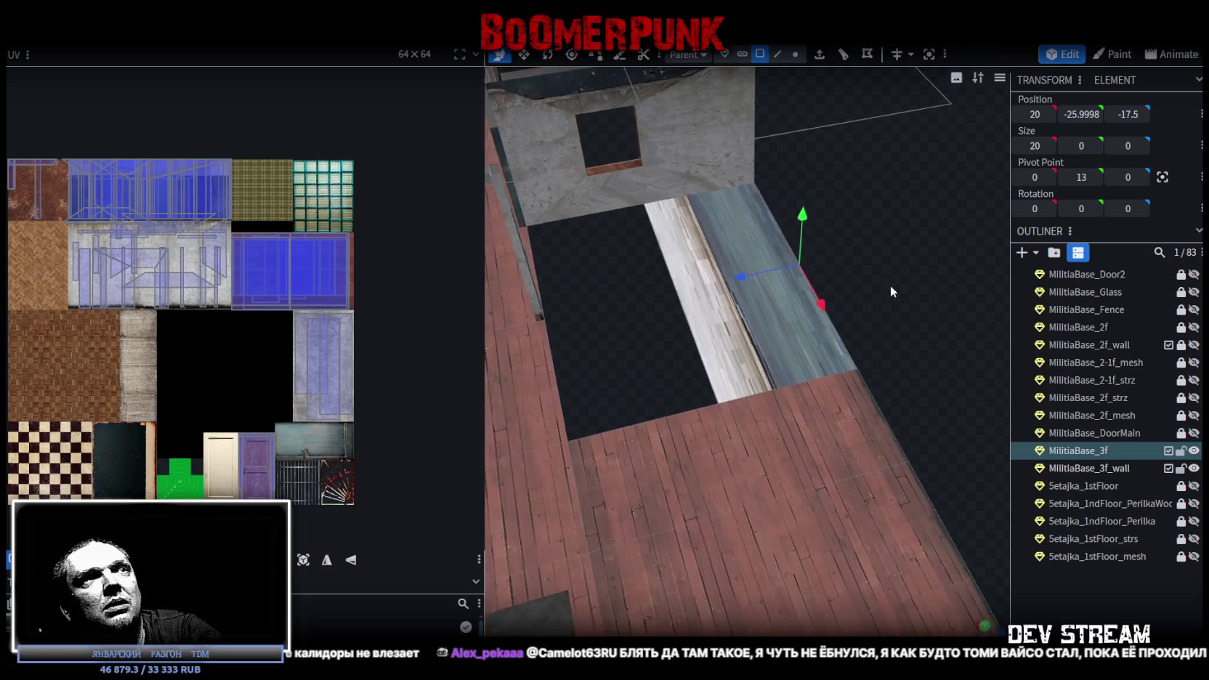
Extrude an edge bordering the gap with Extend set to 8 to fill it
click(777, 54)
click(679, 307)
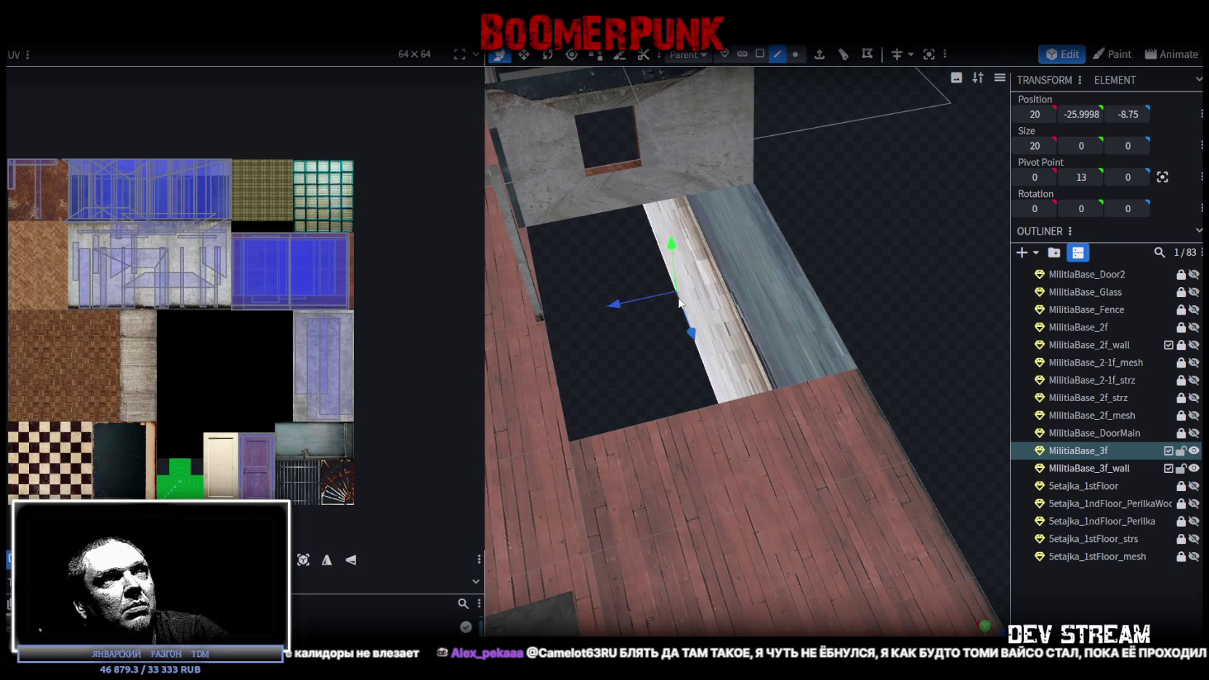
click(819, 54)
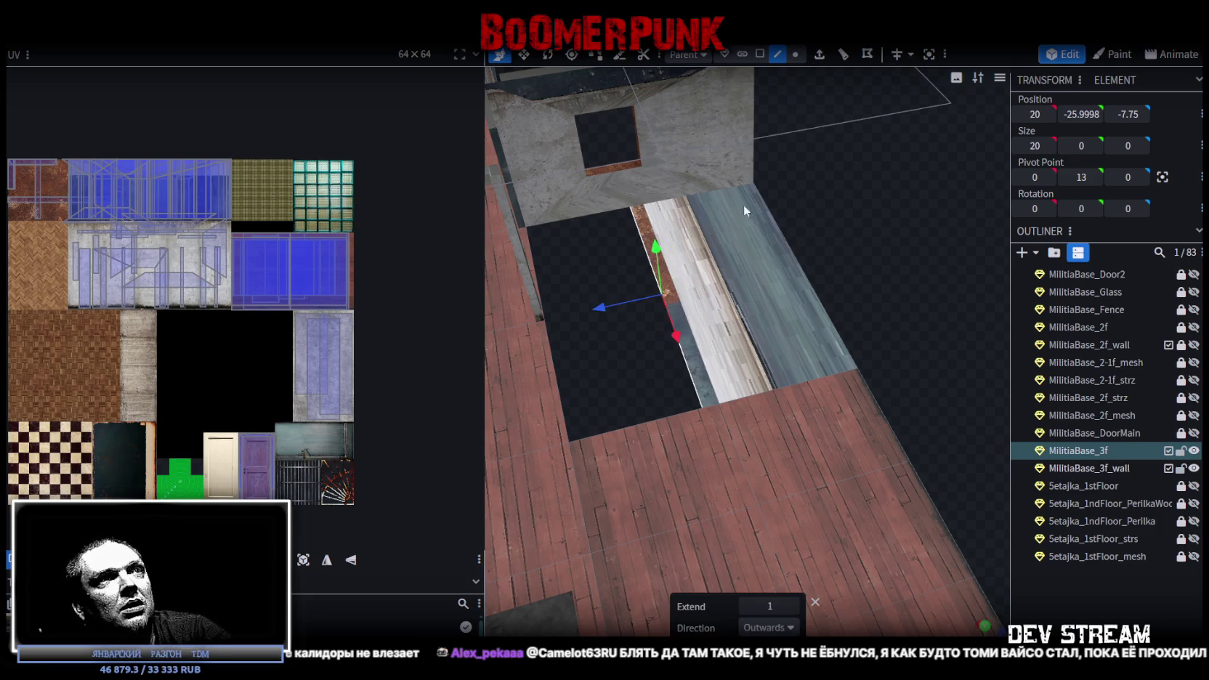
click(790, 608)
click(790, 607)
click(790, 607)
click(790, 608)
click(791, 607)
click(790, 607)
click(790, 607)
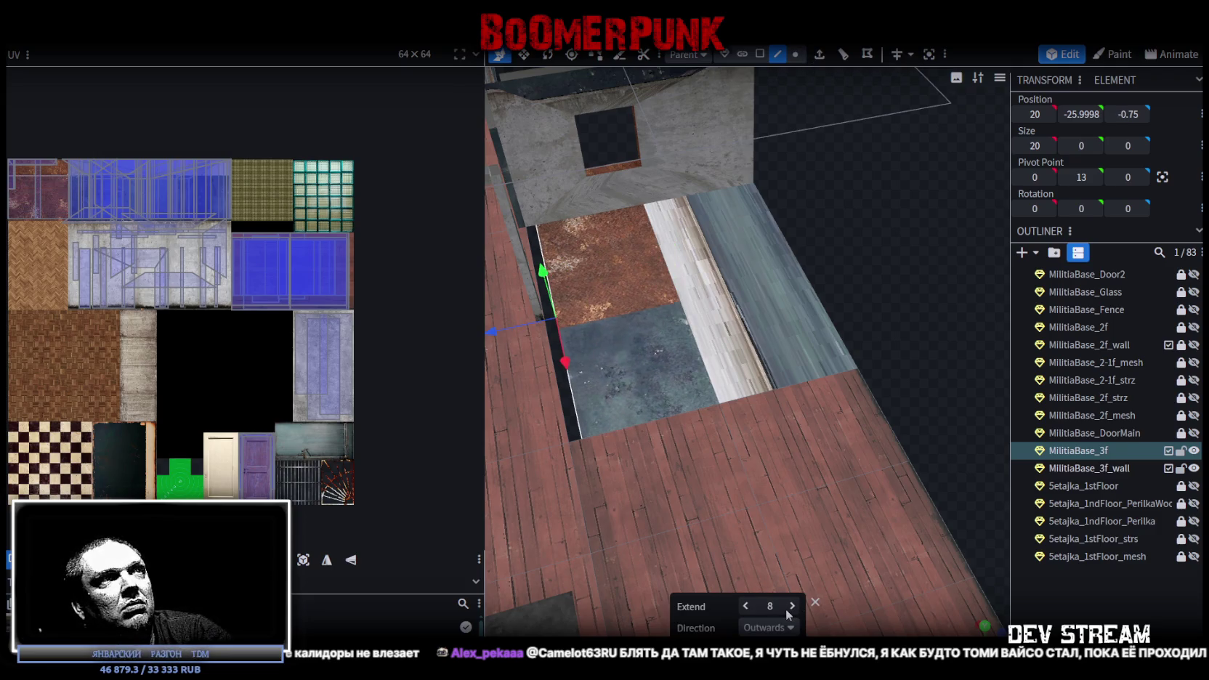
mouse_move(800, 495)
mouse_down()
mouse_move(878, 415)
mouse_move(940, 420)
mouse_move(881, 436)
mouse_move(959, 461)
mouse_move(865, 386)
mouse_move(724, 368)
mouse_move(820, 465)
mouse_move(699, 397)
mouse_move(714, 326)
mouse_move(766, 415)
mouse_move(633, 446)
mouse_move(765, 451)
mouse_move(825, 394)
mouse_move(804, 373)
mouse_move(791, 419)
mouse_move(802, 439)
mouse_move(751, 421)
mouse_move(767, 409)
mouse_move(768, 431)
mouse_move(761, 418)
mouse_up()
click(714, 330)
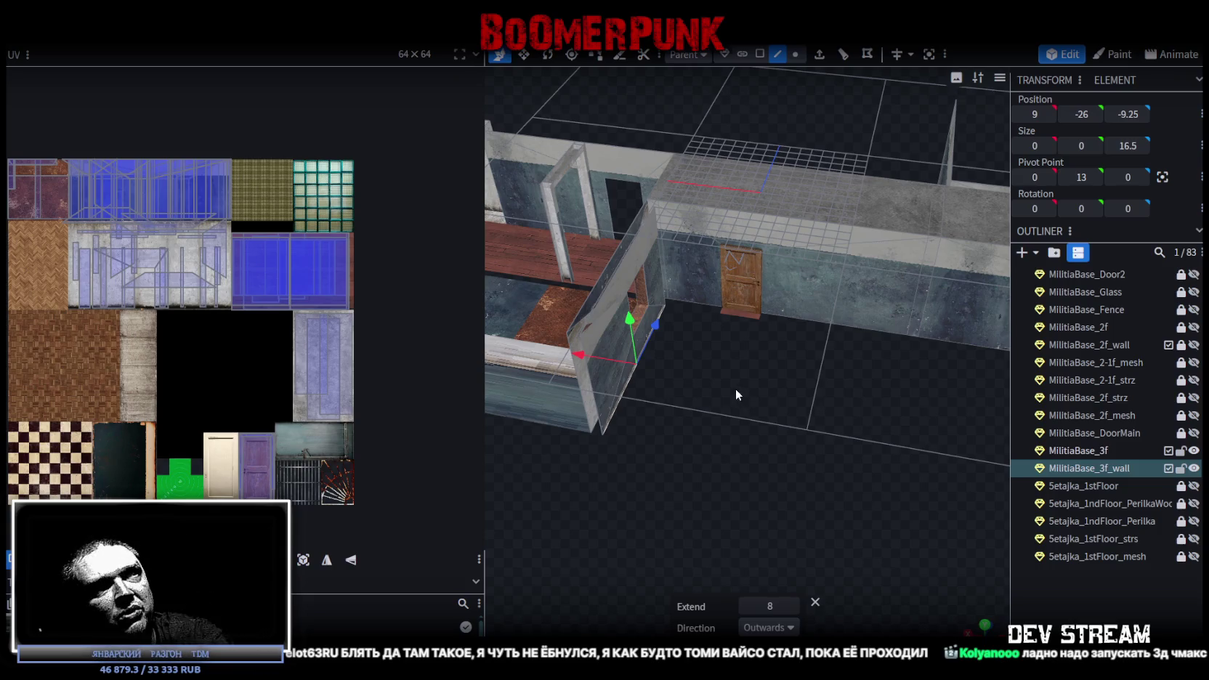
Select the 11 × 16.5 side face of the third-floor wall at 9, -22.3333, -6.5
mouse_move(732, 382)
mouse_down()
mouse_move(720, 396)
mouse_move(673, 382)
mouse_up()
scroll(680, 385, up, 5)
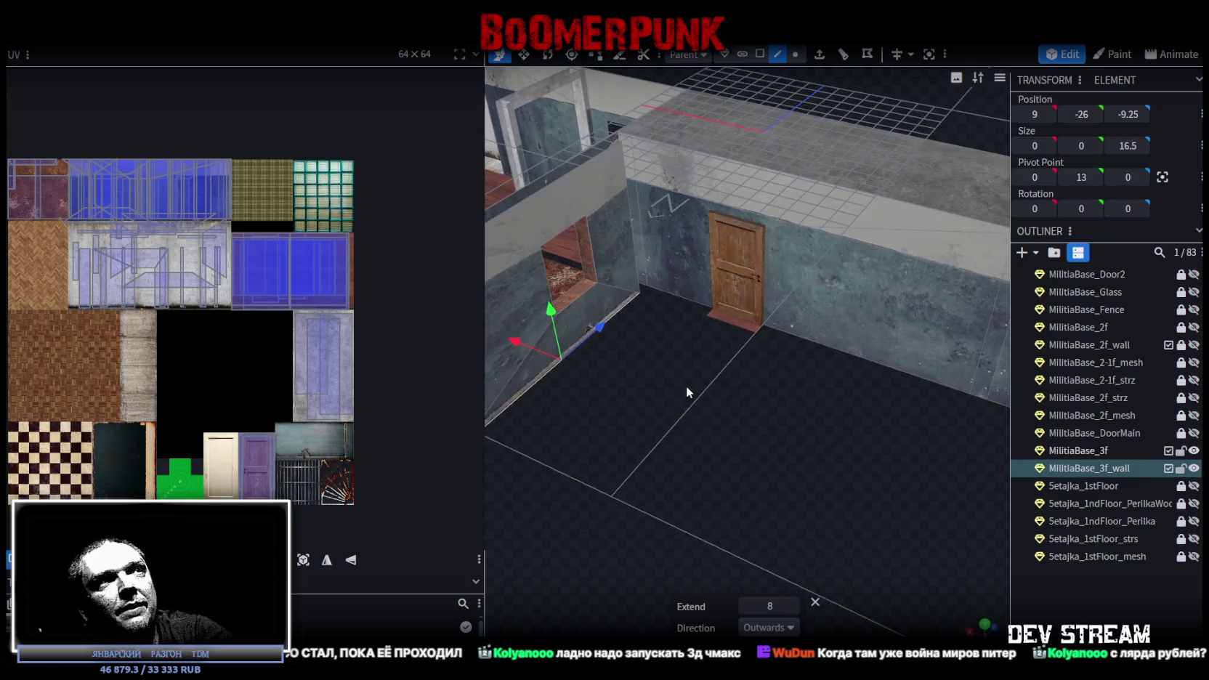
click(627, 219)
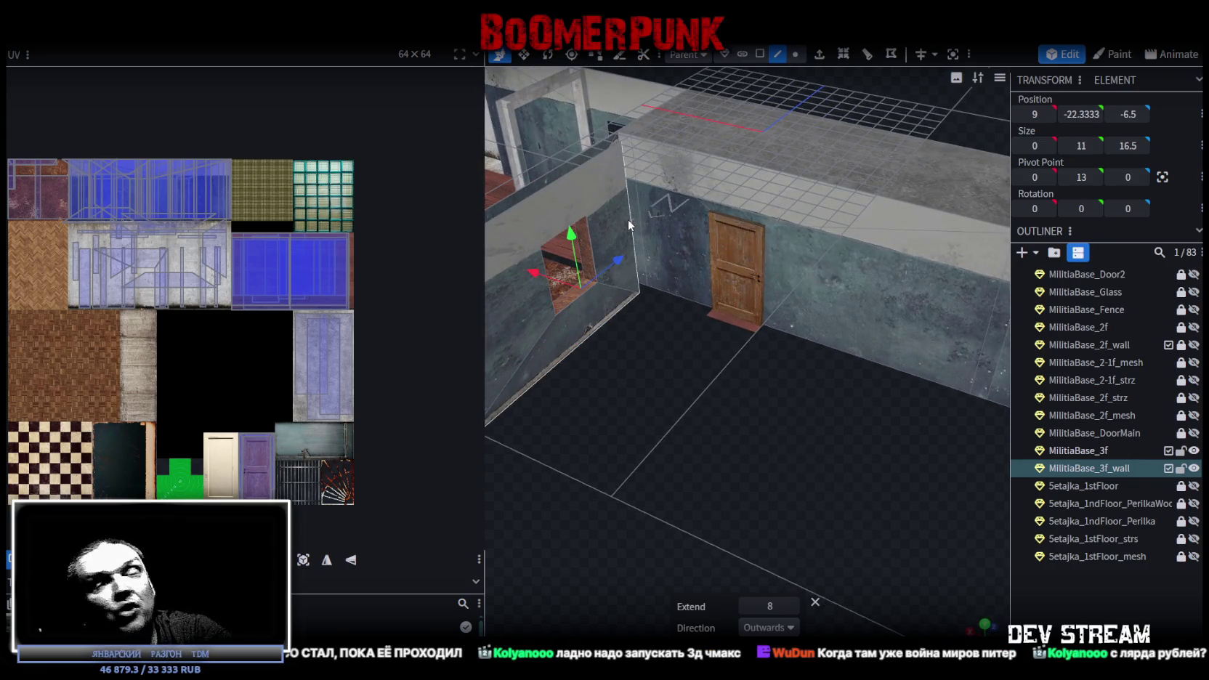
drag(657, 454, 696, 453)
click(583, 364)
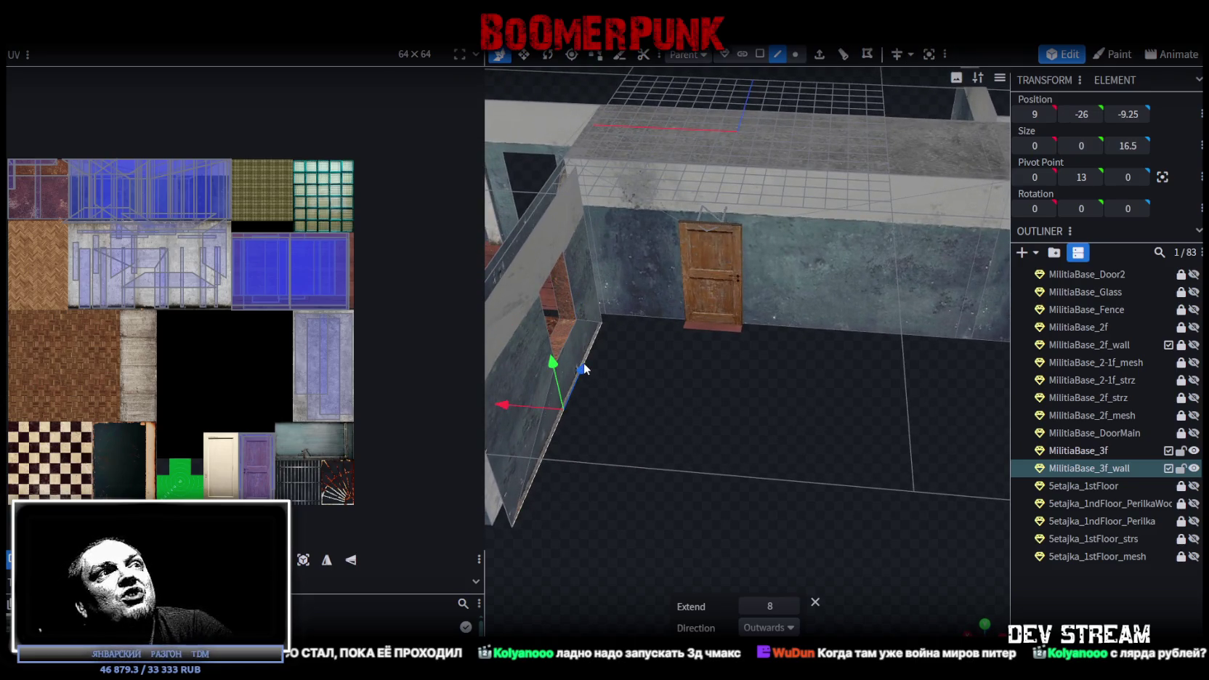
click(589, 259)
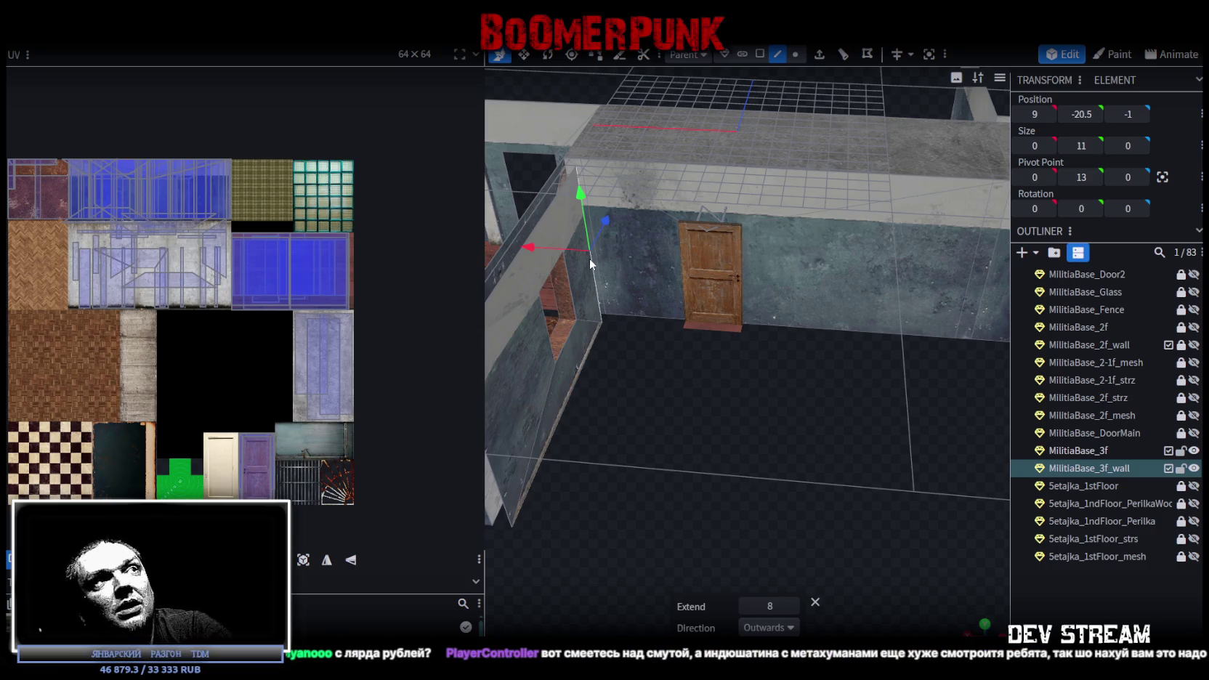
click(589, 355)
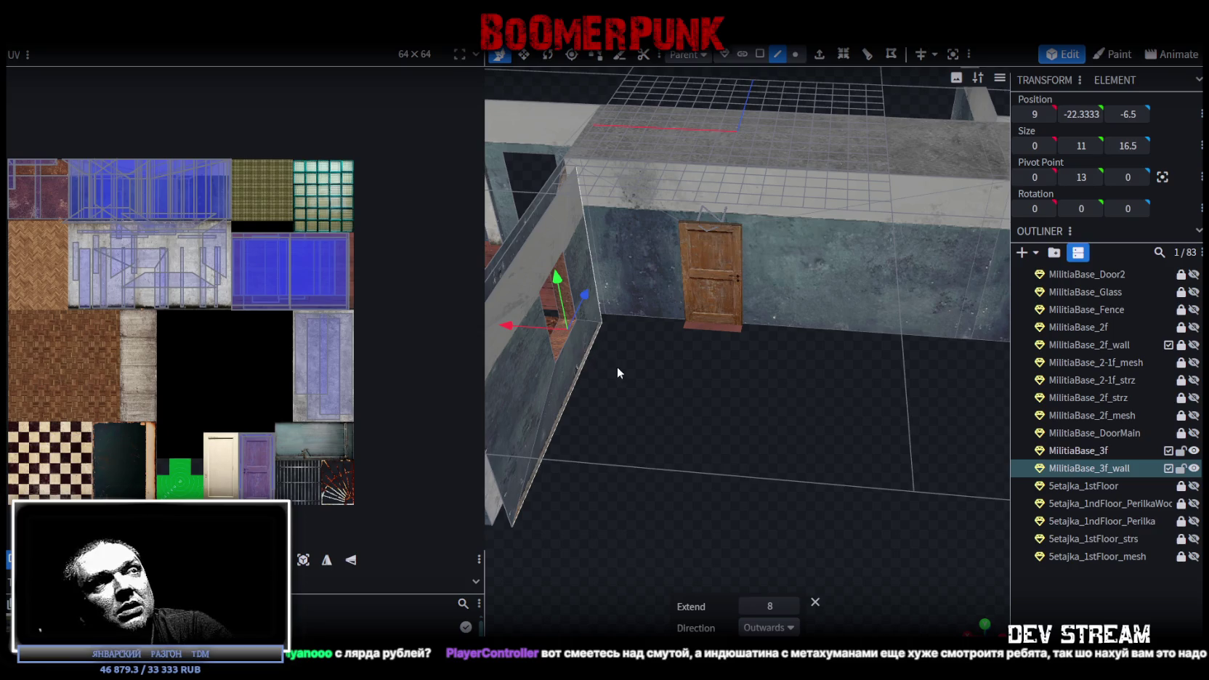
mouse_move(654, 382)
mouse_down()
mouse_move(678, 382)
mouse_move(673, 431)
mouse_up()
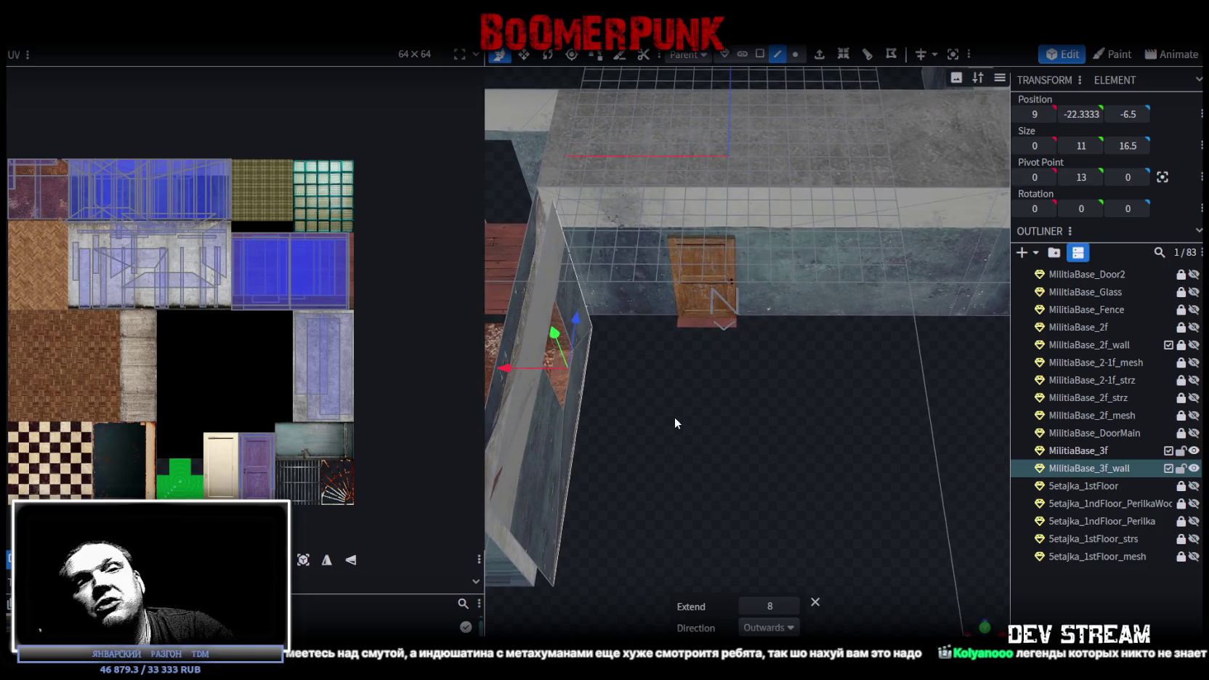
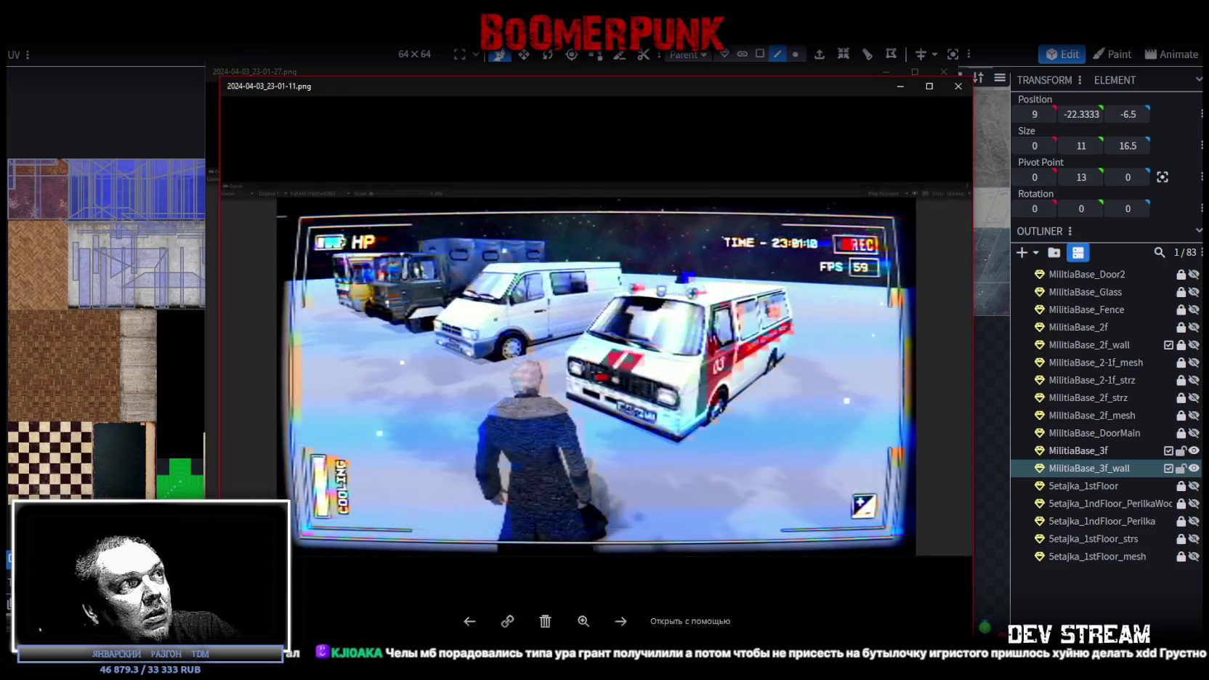
Close the van and ambulance screenshots so that 2024-03-31_19-41-16.png (bus and red car) shows full screen
drag(554, 89, 680, 96)
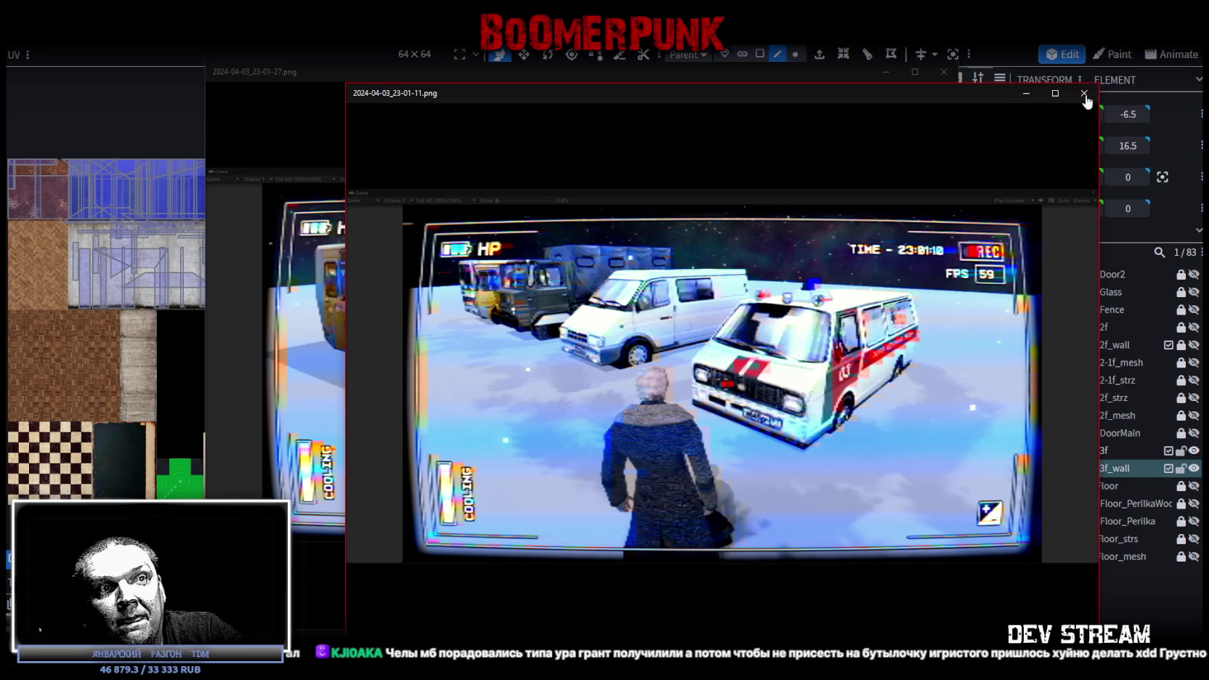
click(1084, 93)
click(943, 72)
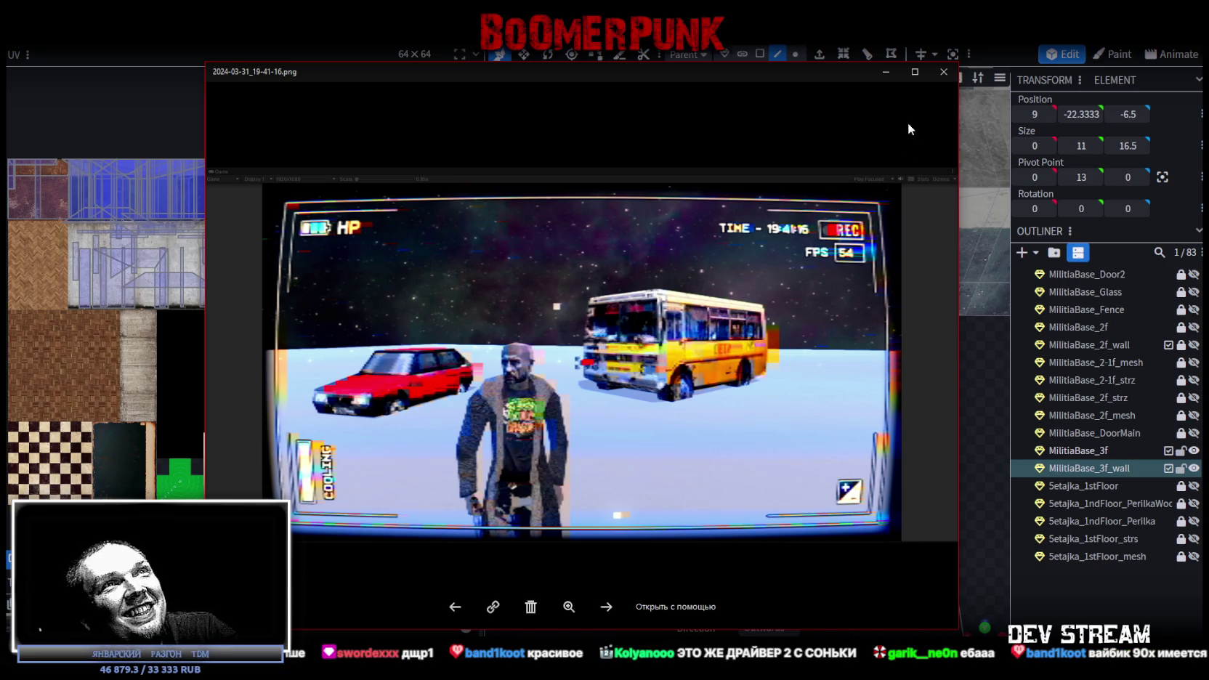
click(915, 71)
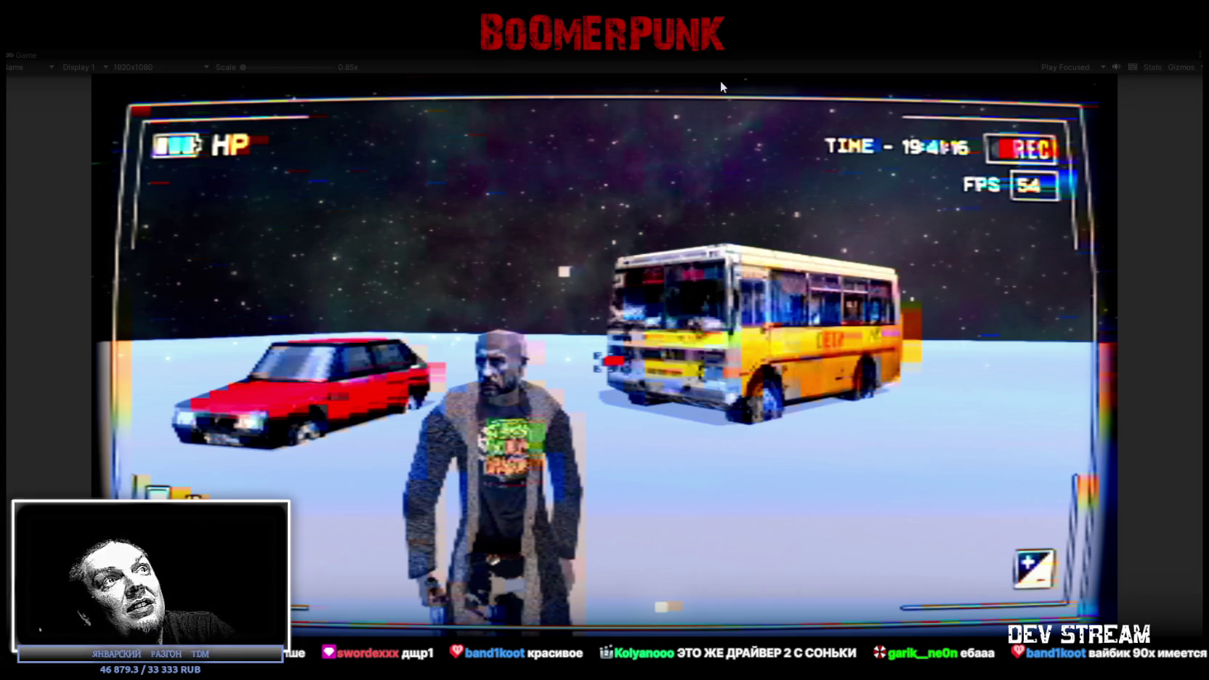
Restore the bus-and-car screenshot to a normal window, close it, then close the Foz game page screenshot
key(Escape)
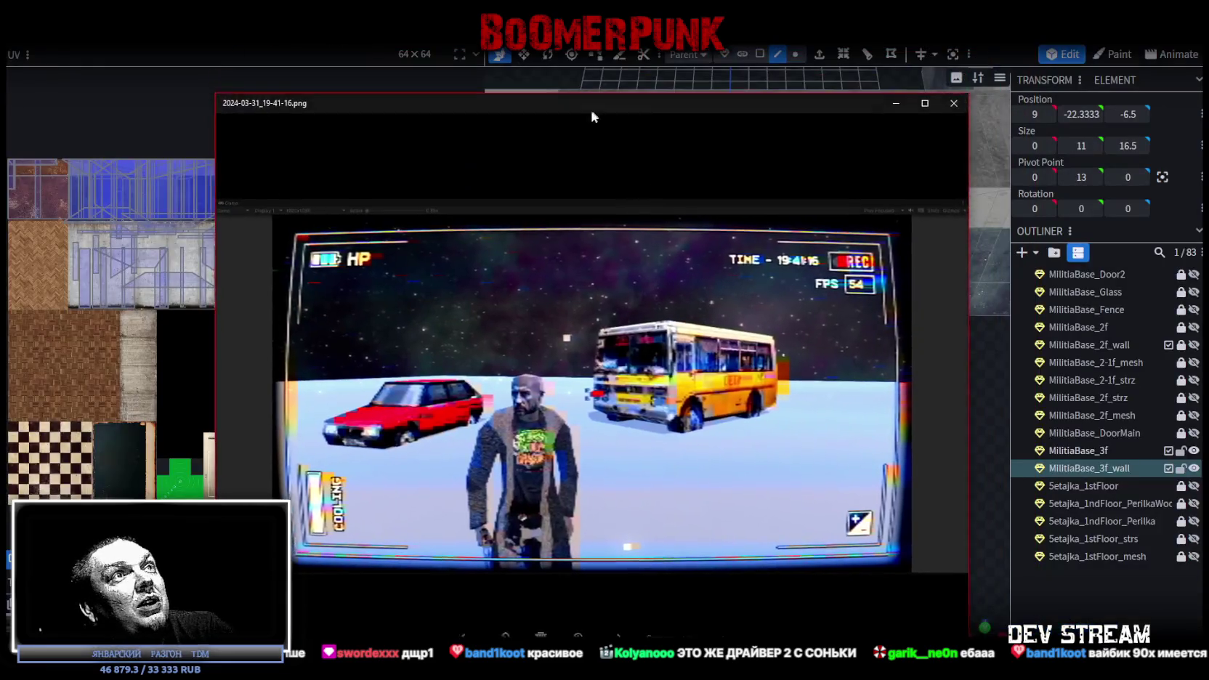
click(947, 113)
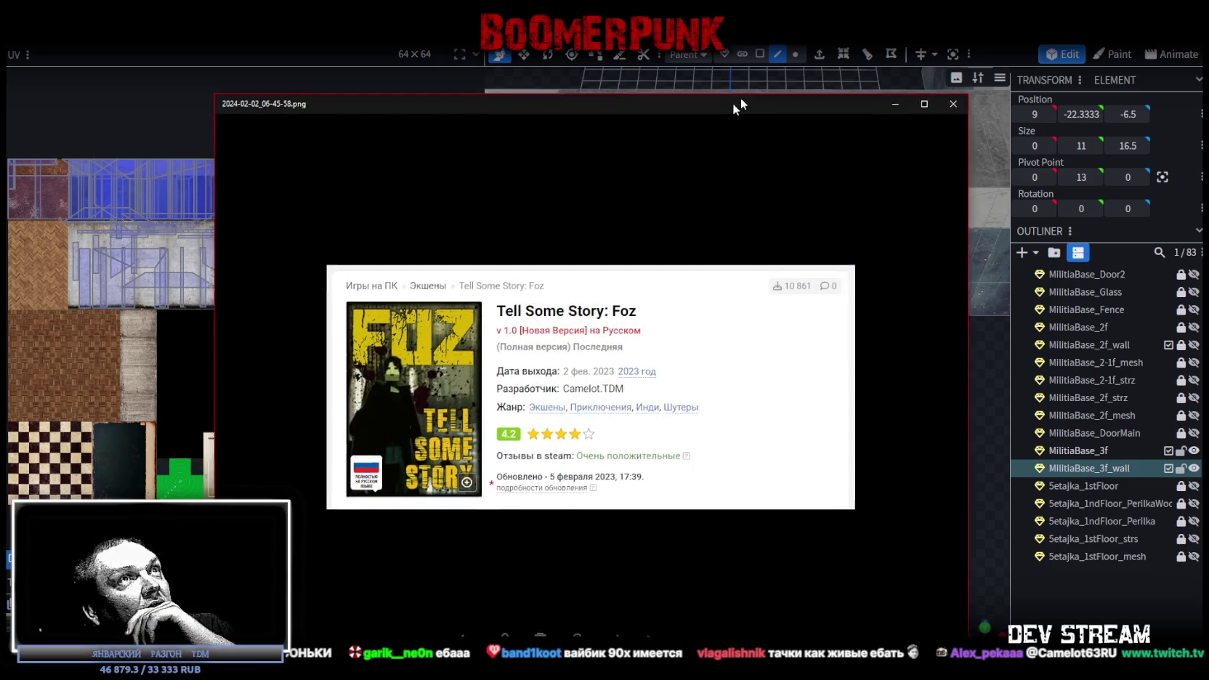
click(945, 109)
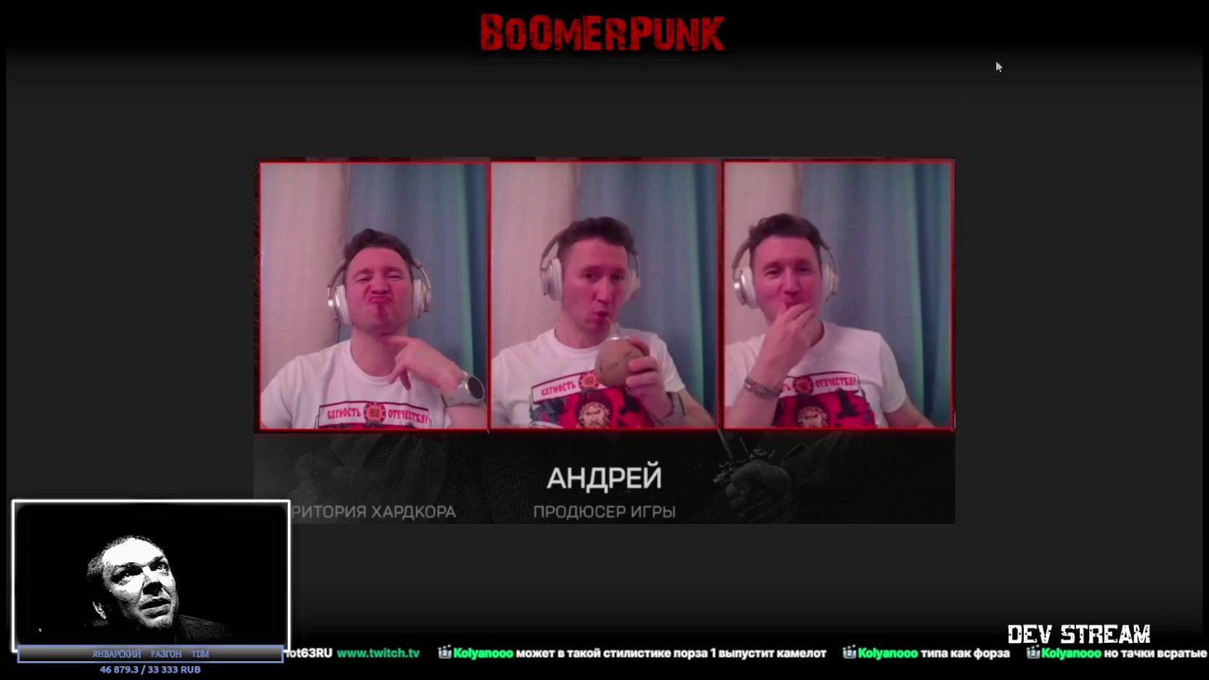
Close the fullscreen producer photo and switch to the browser playing the Twitch clip
key(Escape)
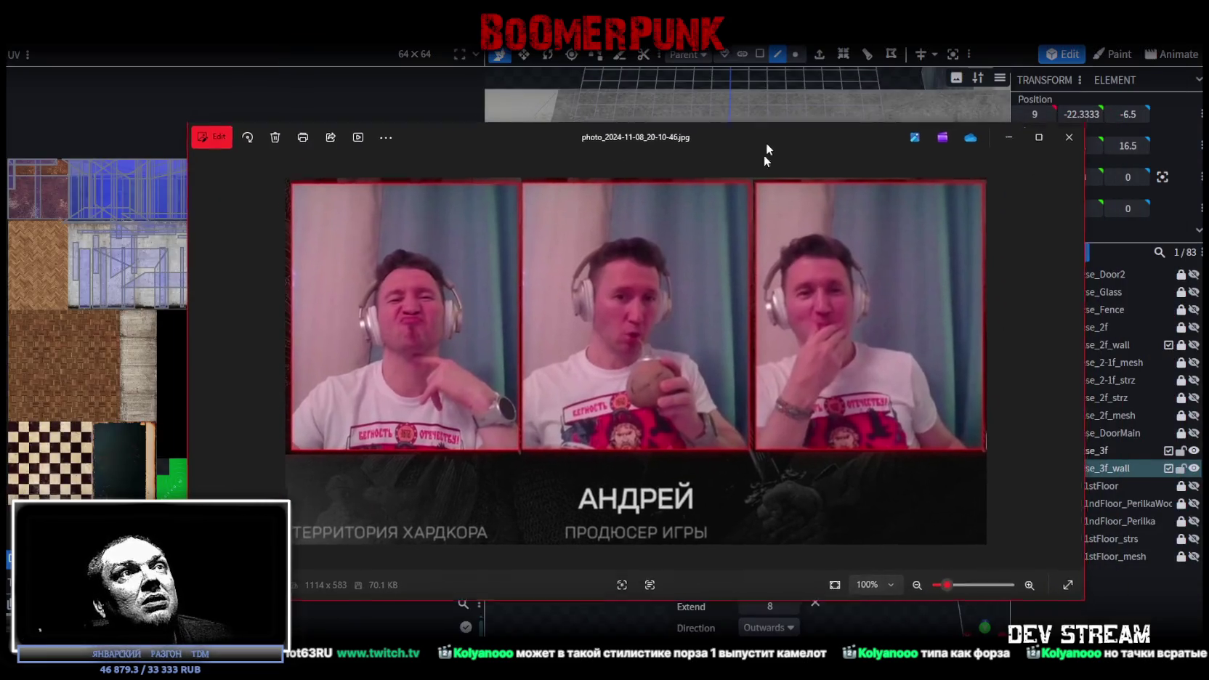
key(Escape)
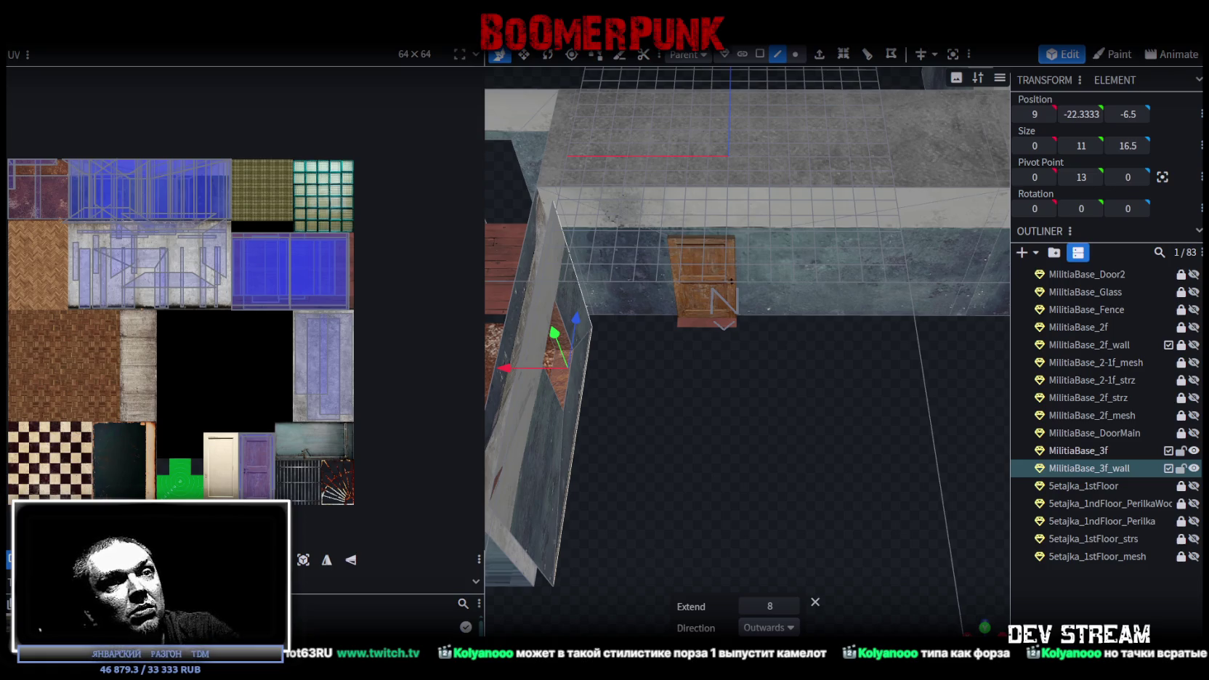
key(alt+Tab)
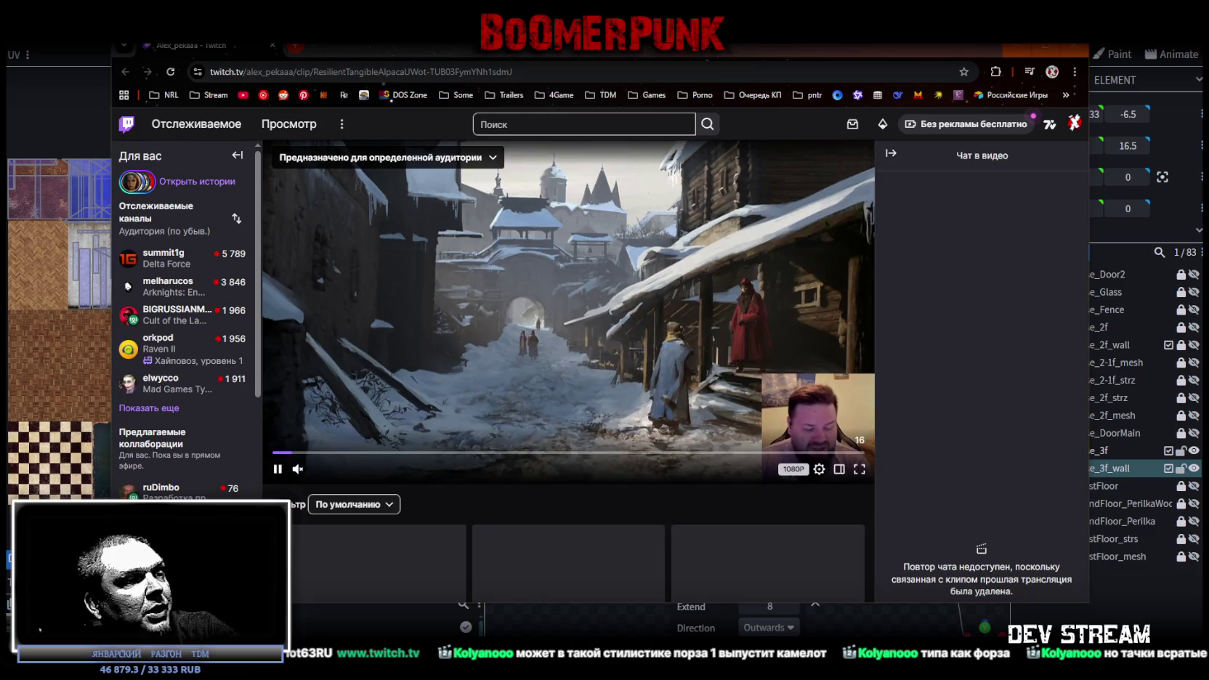
Unmute the Twitch clip in both the player and the tab, restart playback, and watch it full screen
drag(342, 471, 356, 471)
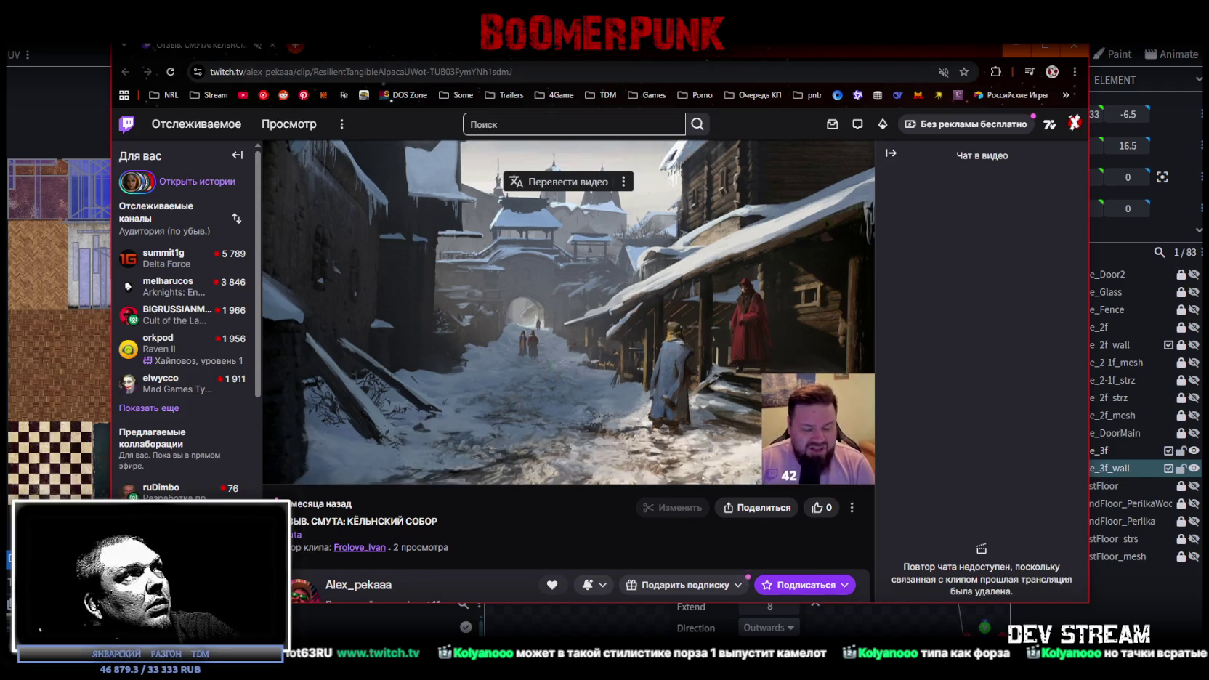
right_click(204, 45)
click(320, 178)
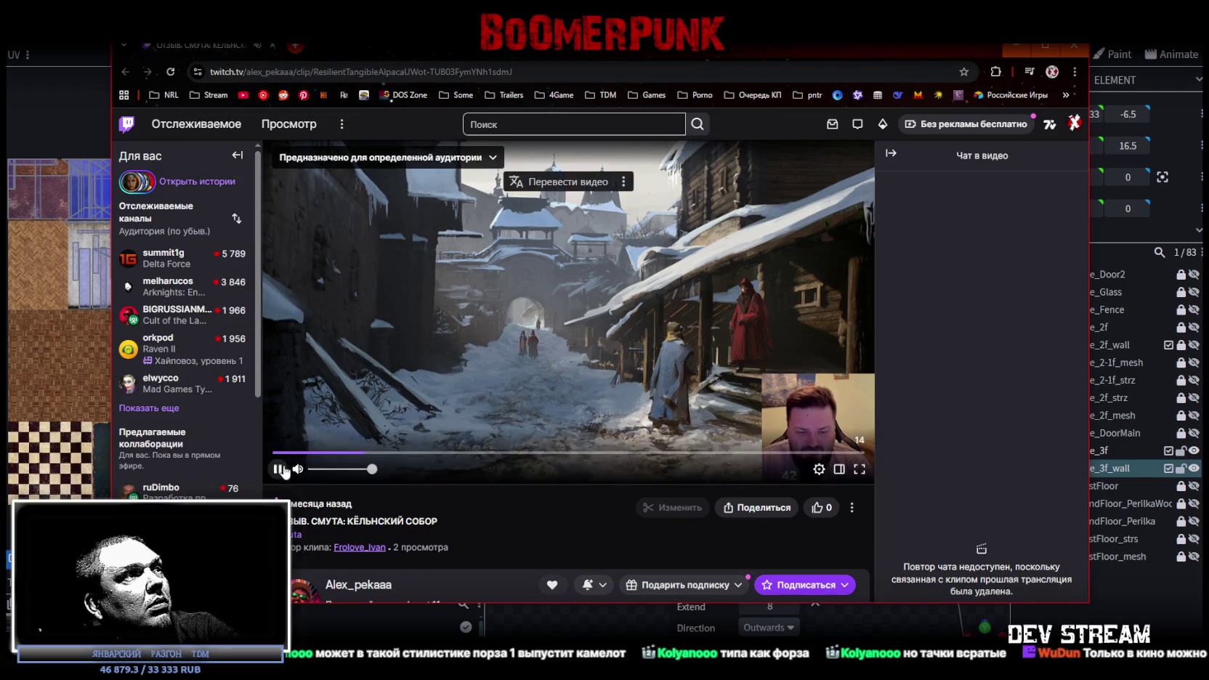
click(282, 454)
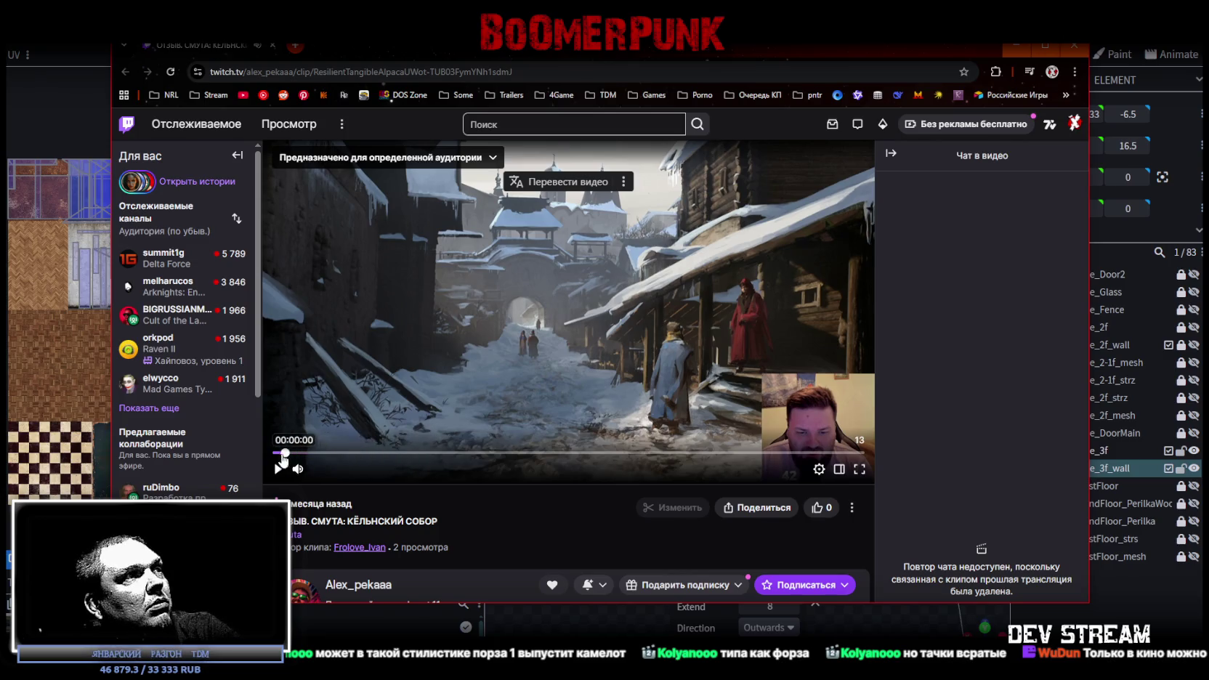
click(278, 468)
click(860, 468)
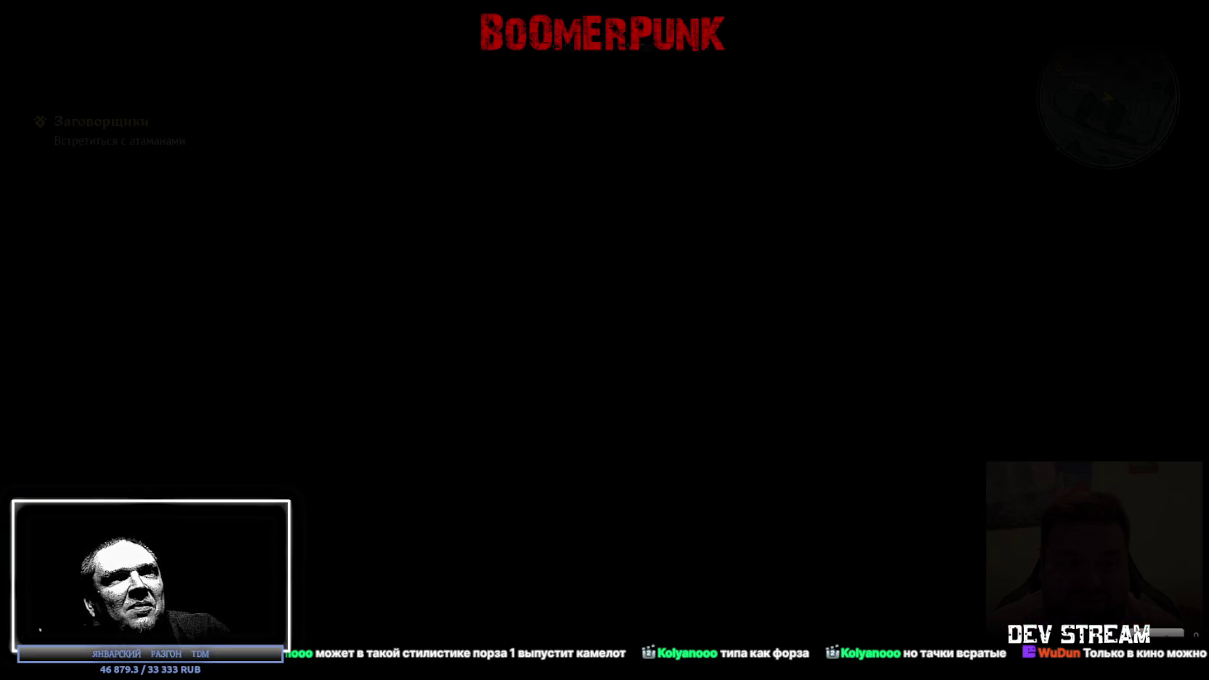
Leave the Twitch clip and return to the Blockbench militia base model and its texture atlas
key(alt+Tab)
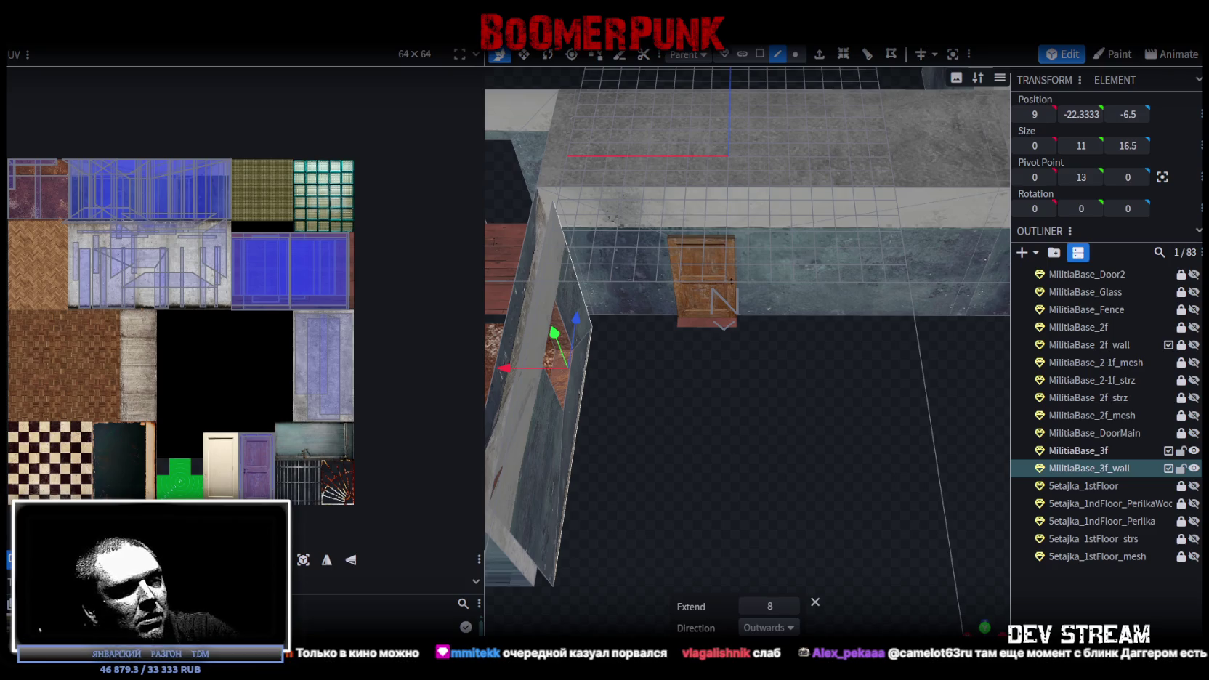
Watch the second Twitch clip 'Спалился...' full screen, then return it to a normal browser window
click(586, 508)
click(908, 467)
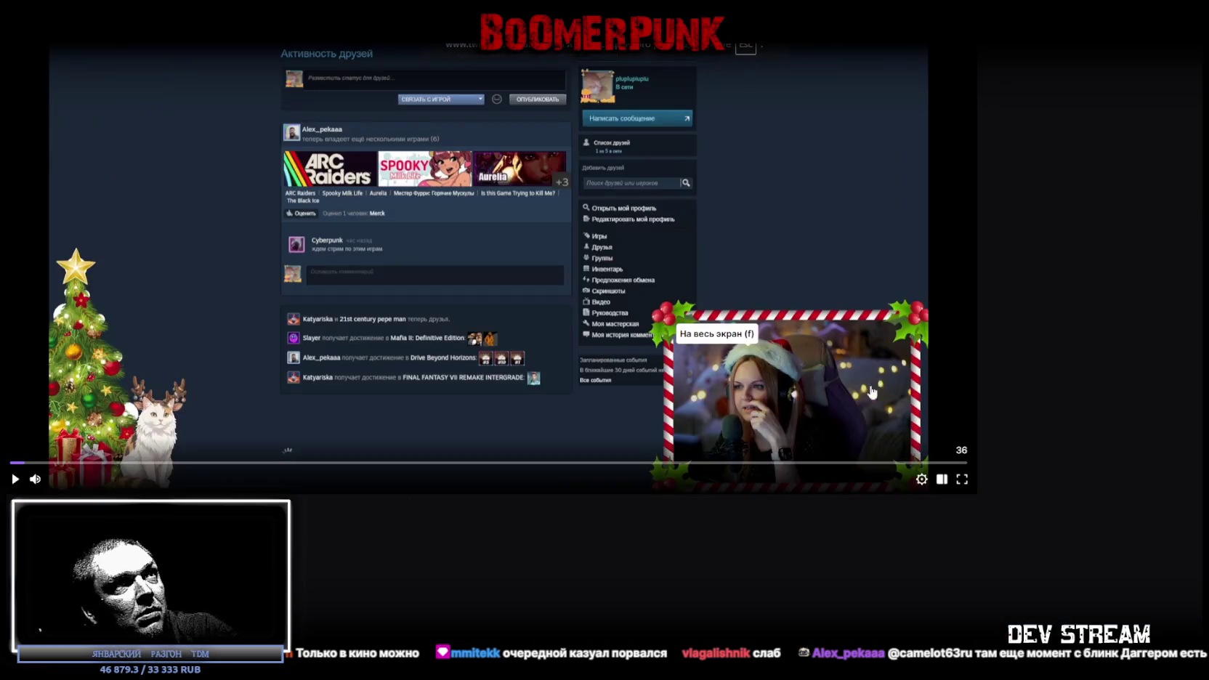
key(space)
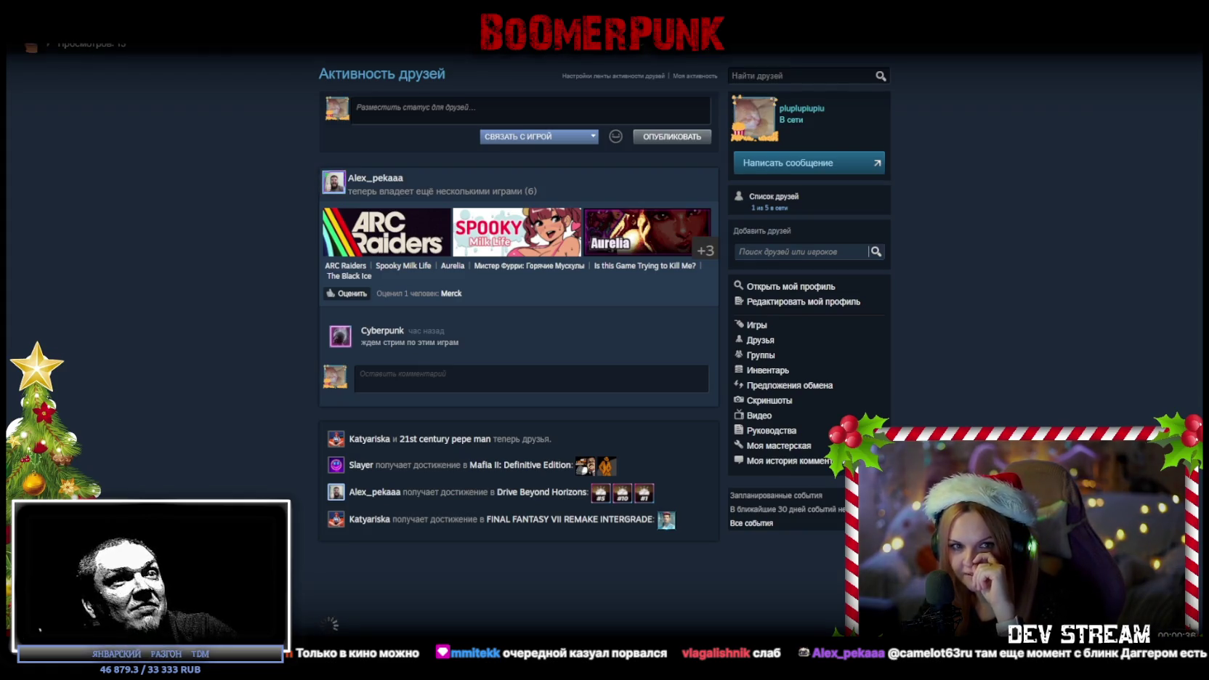
scroll(518, 312, down, 1)
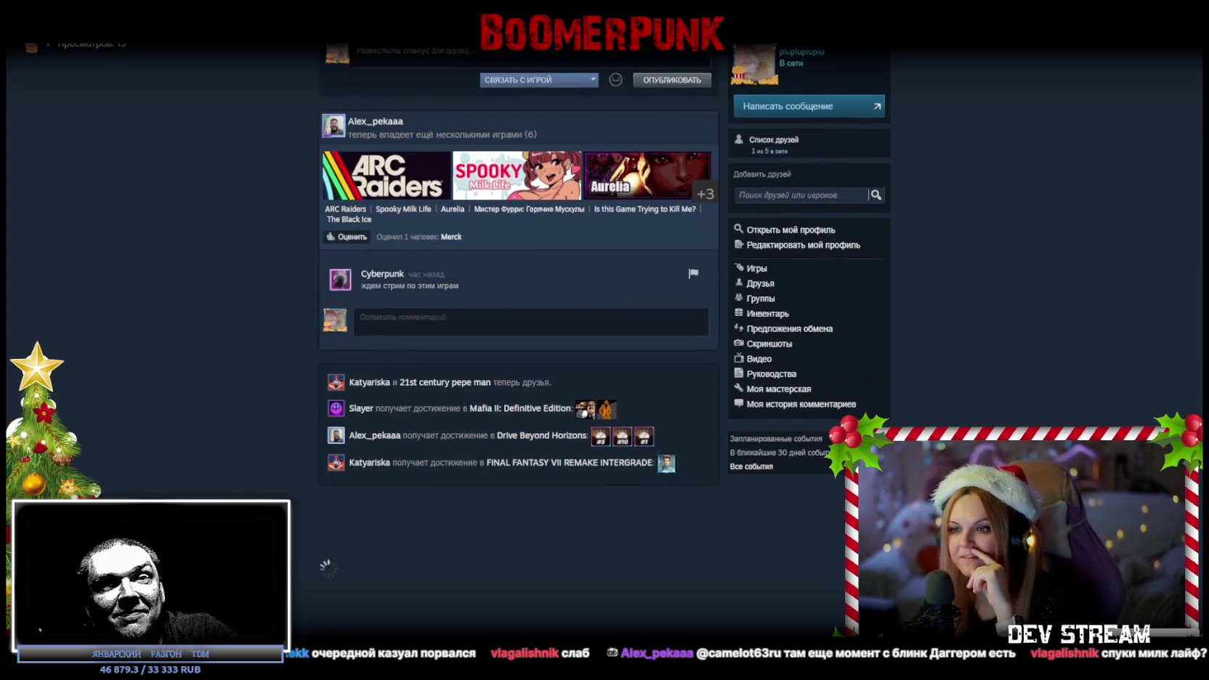
scroll(518, 312, up, 1)
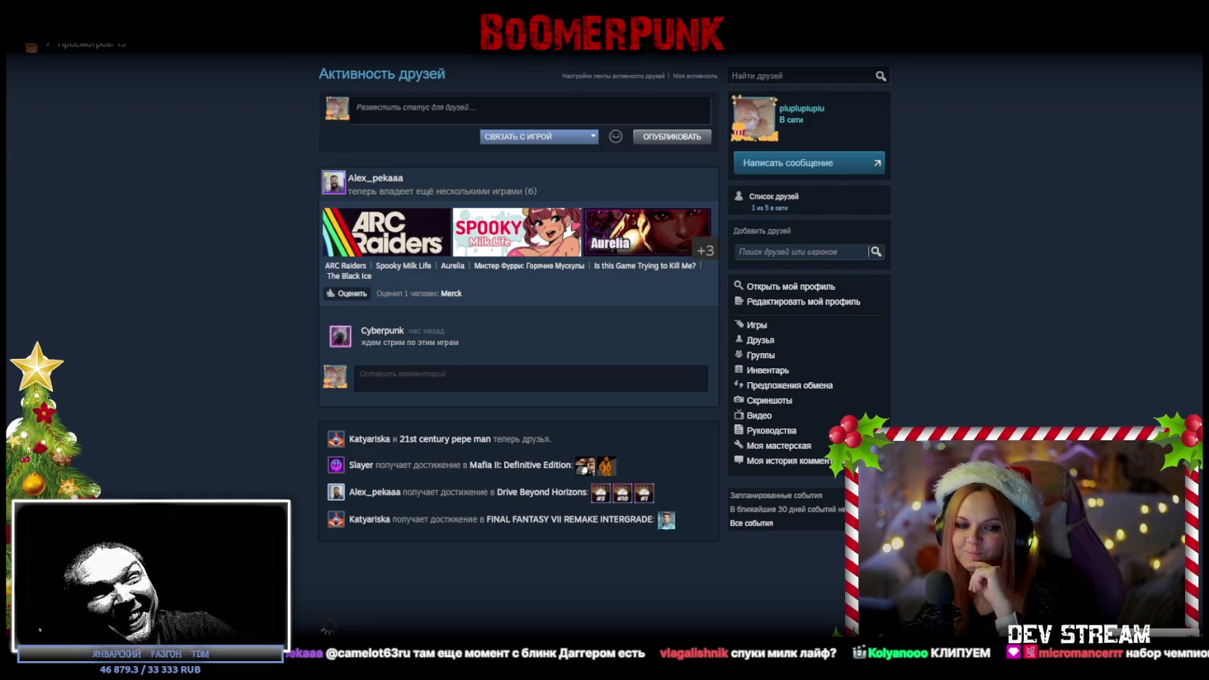
key(Escape)
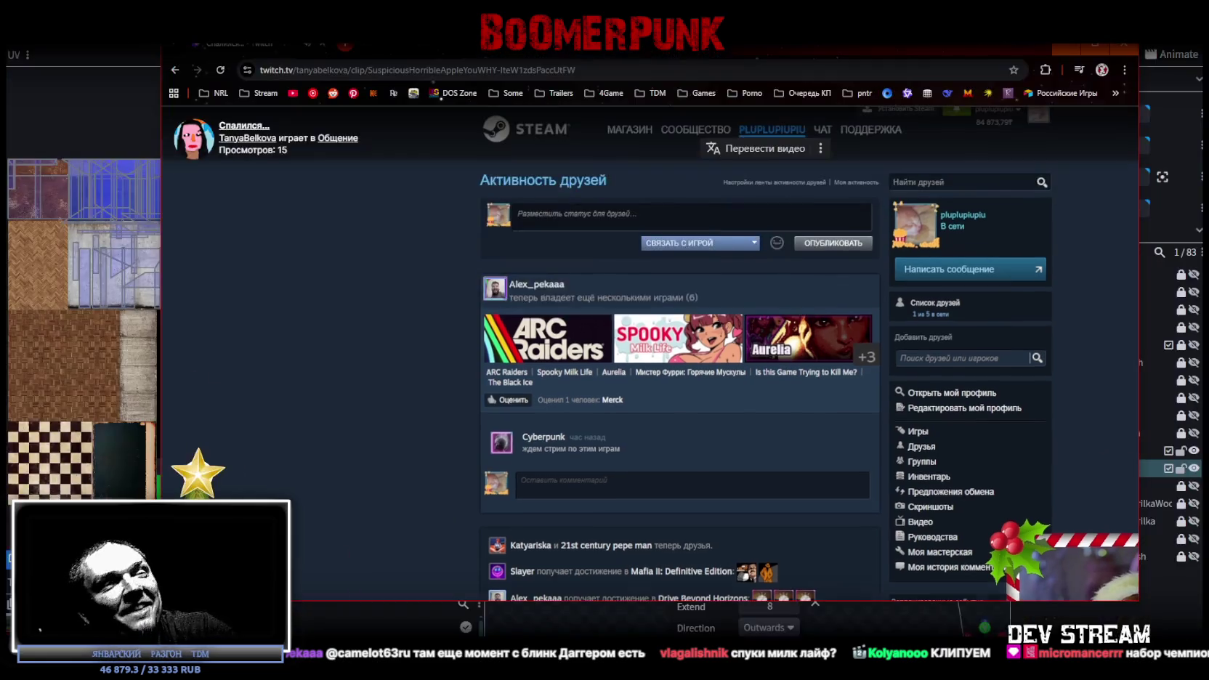
Leave the Steam-feed clip browser, bringing the Steam library home page forward
key(alt+Tab)
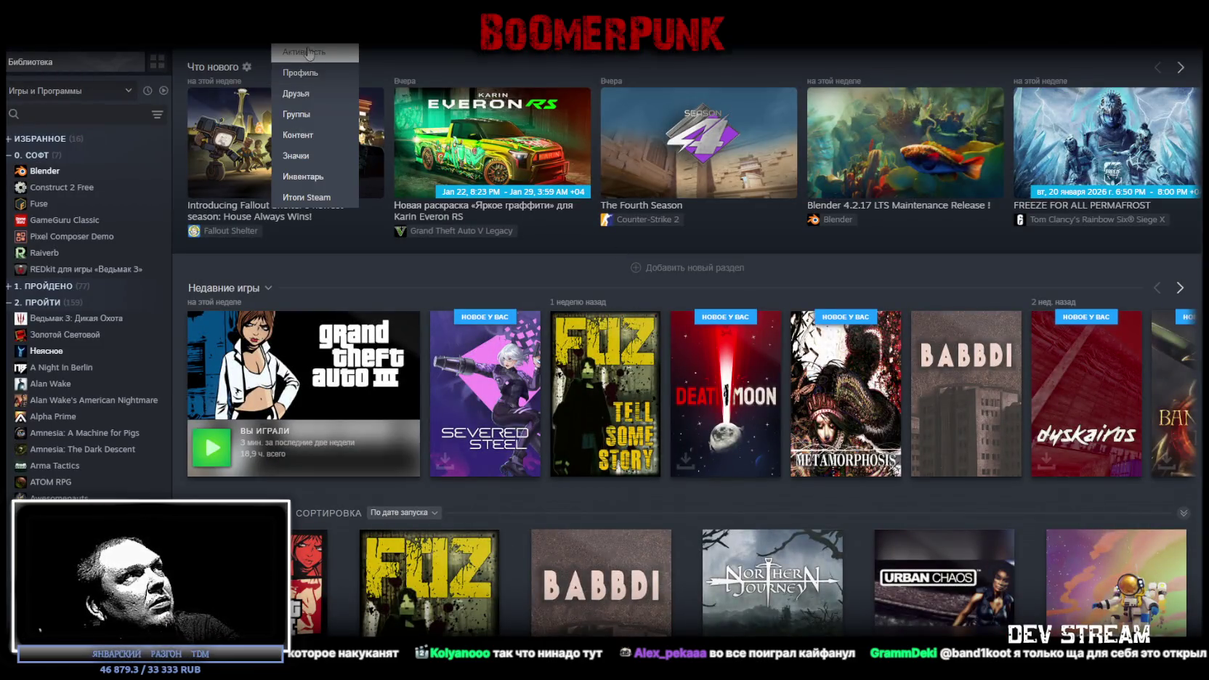
Open Steam's friends activity feed and scroll through friends' new games like Повестка and CARNEDGE
click(312, 181)
click(305, 29)
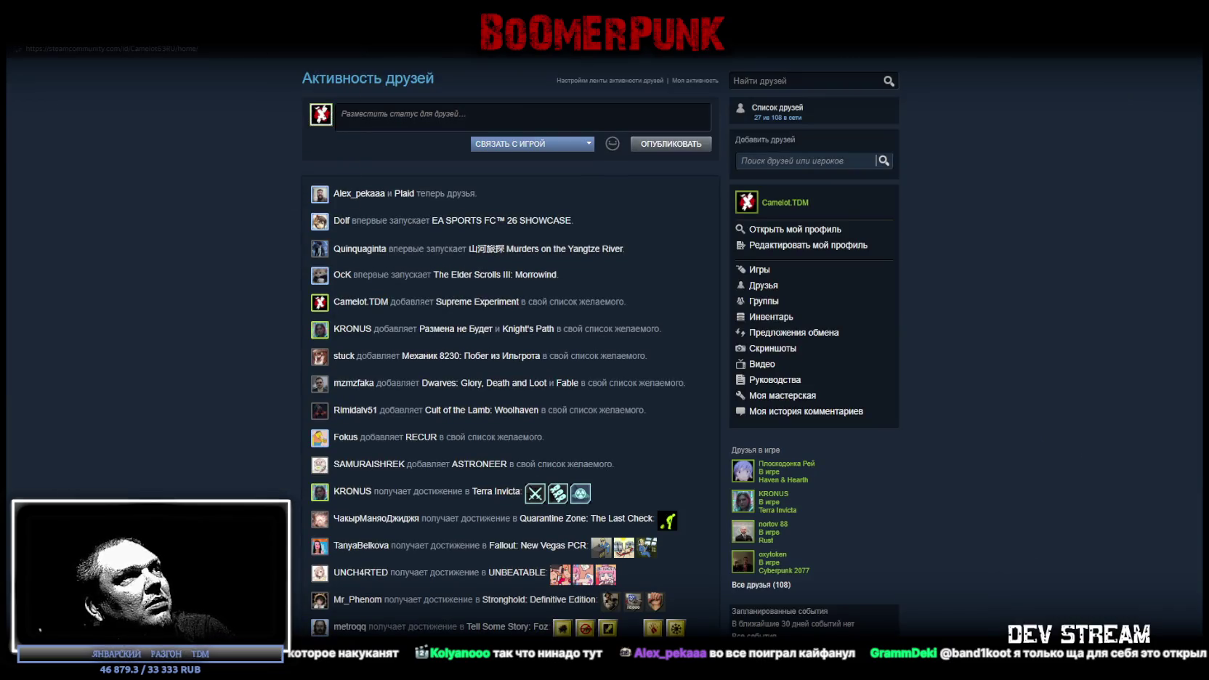
scroll(527, 284, down, 3)
scroll(592, 289, down, 2)
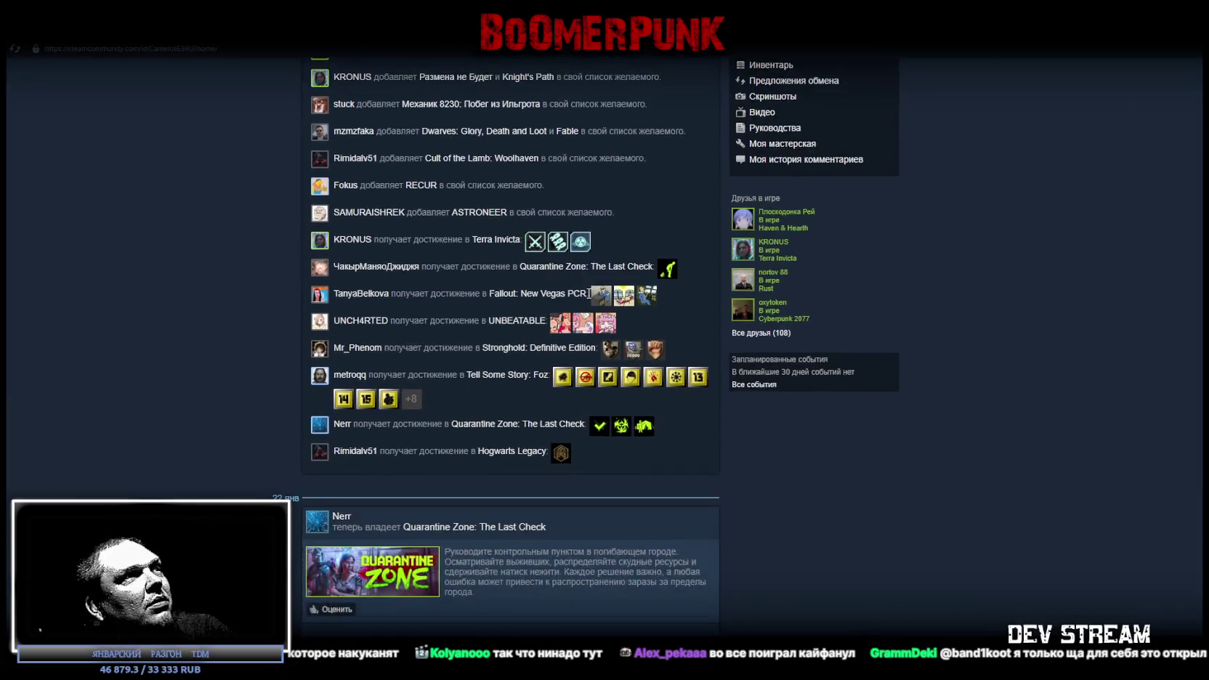
scroll(581, 298, down, 2)
scroll(576, 304, down, 2)
scroll(557, 330, down, 1)
scroll(553, 327, down, 1)
scroll(553, 327, down, 2)
scroll(553, 328, down, 2)
scroll(552, 333, down, 2)
scroll(552, 332, down, 2)
scroll(552, 331, down, 1)
scroll(552, 331, down, 3)
scroll(551, 324, down, 3)
scroll(549, 325, down, 4)
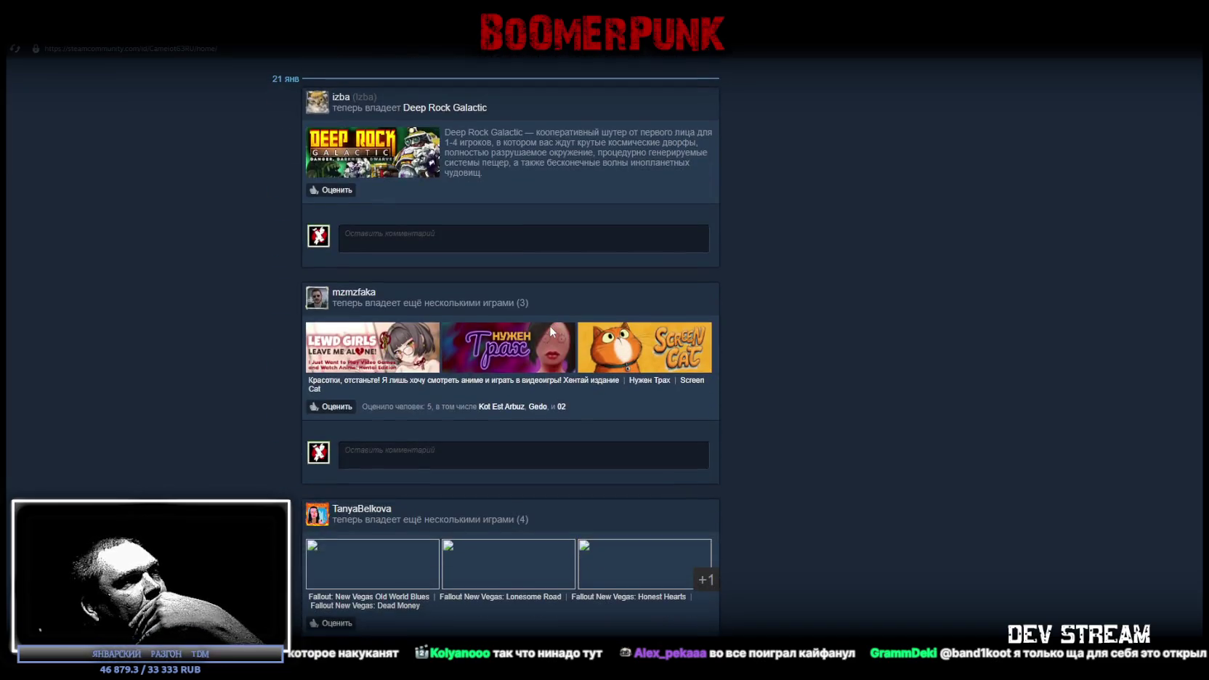
scroll(550, 326, down, 3)
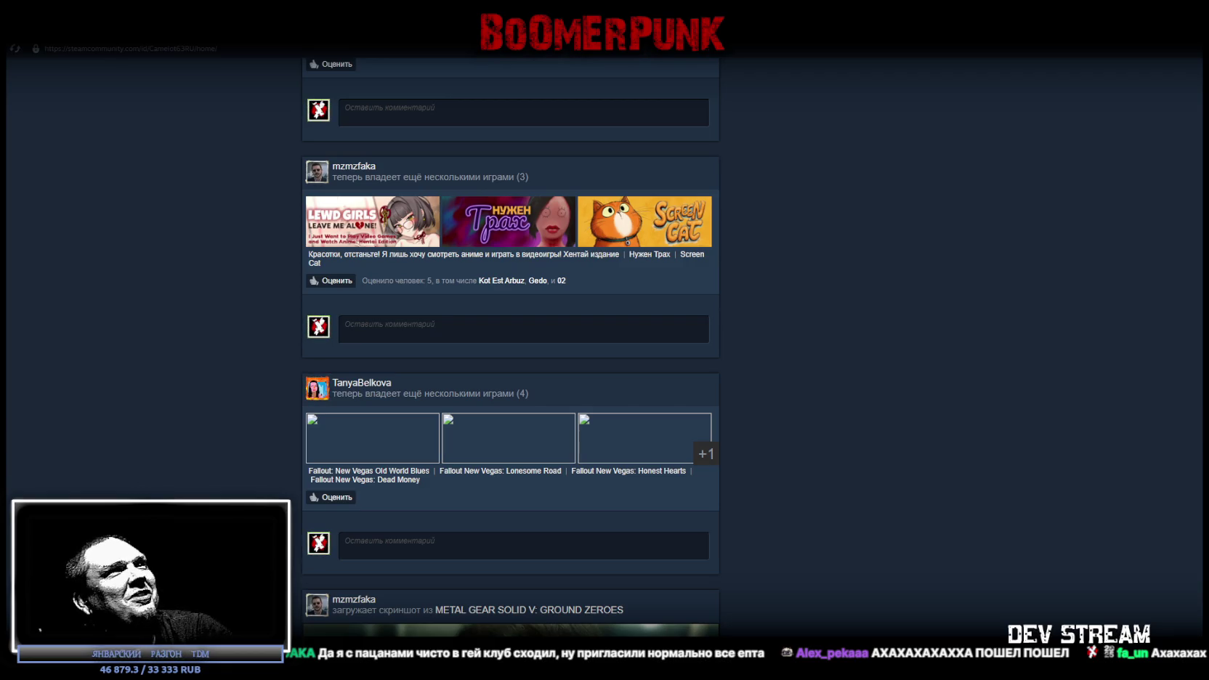
key(alt+Tab)
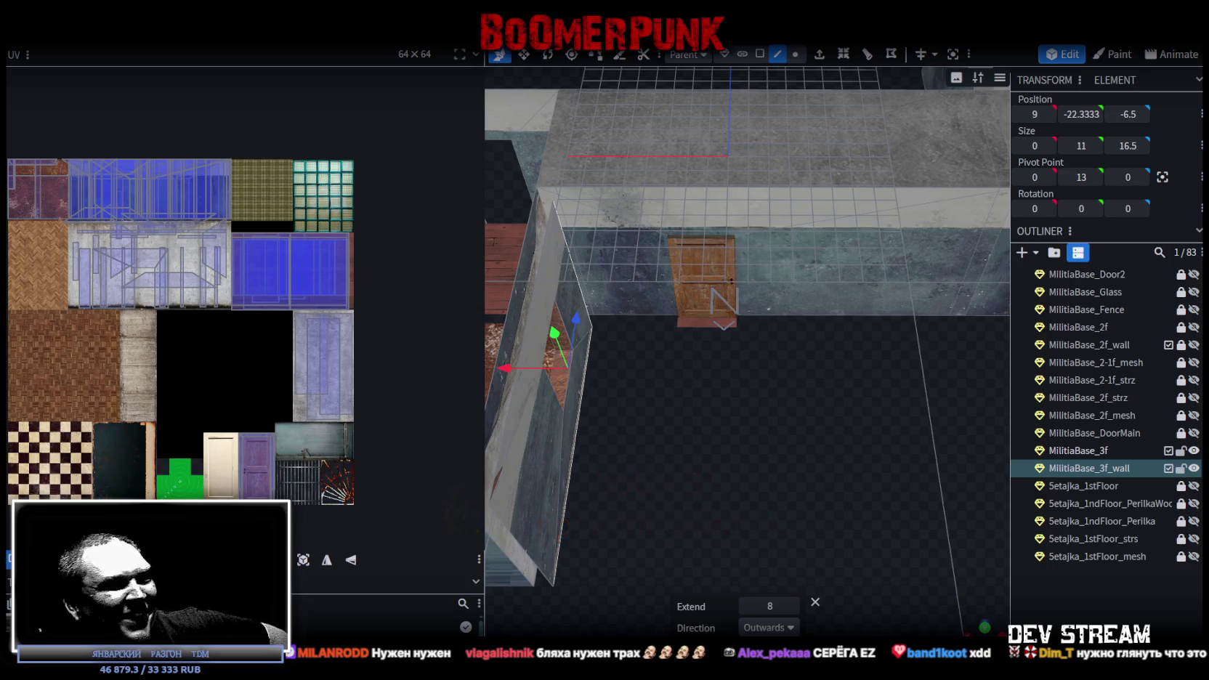
key(alt+Tab)
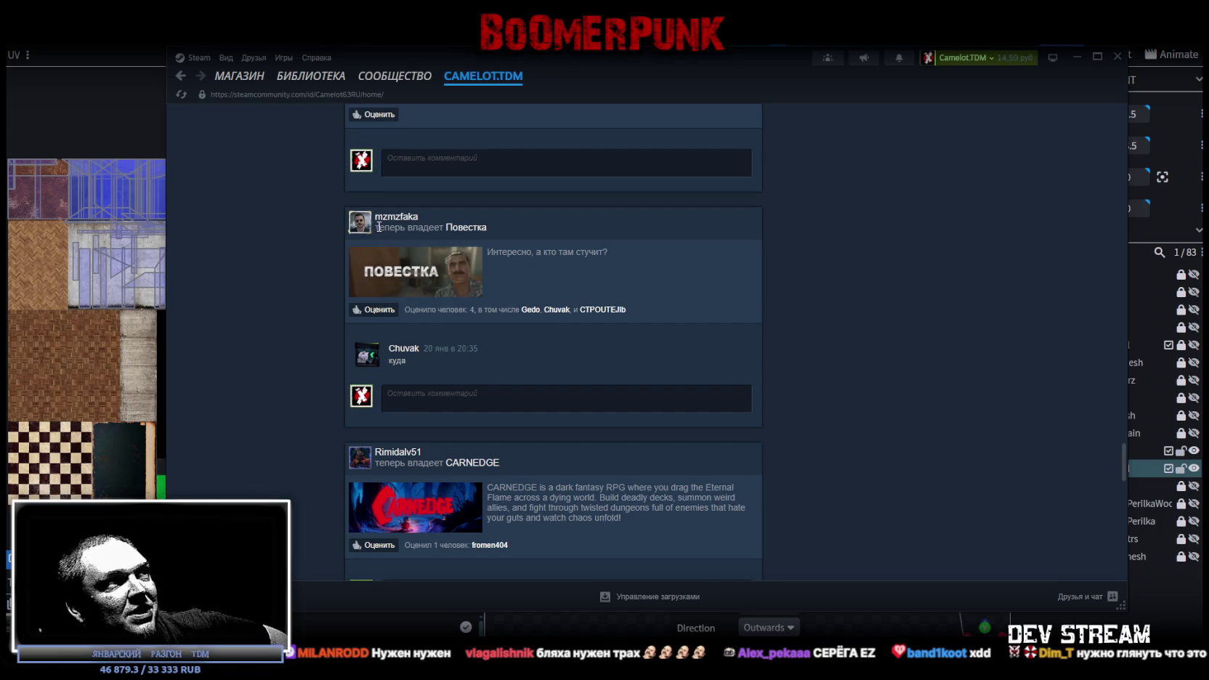
drag(378, 227, 523, 229)
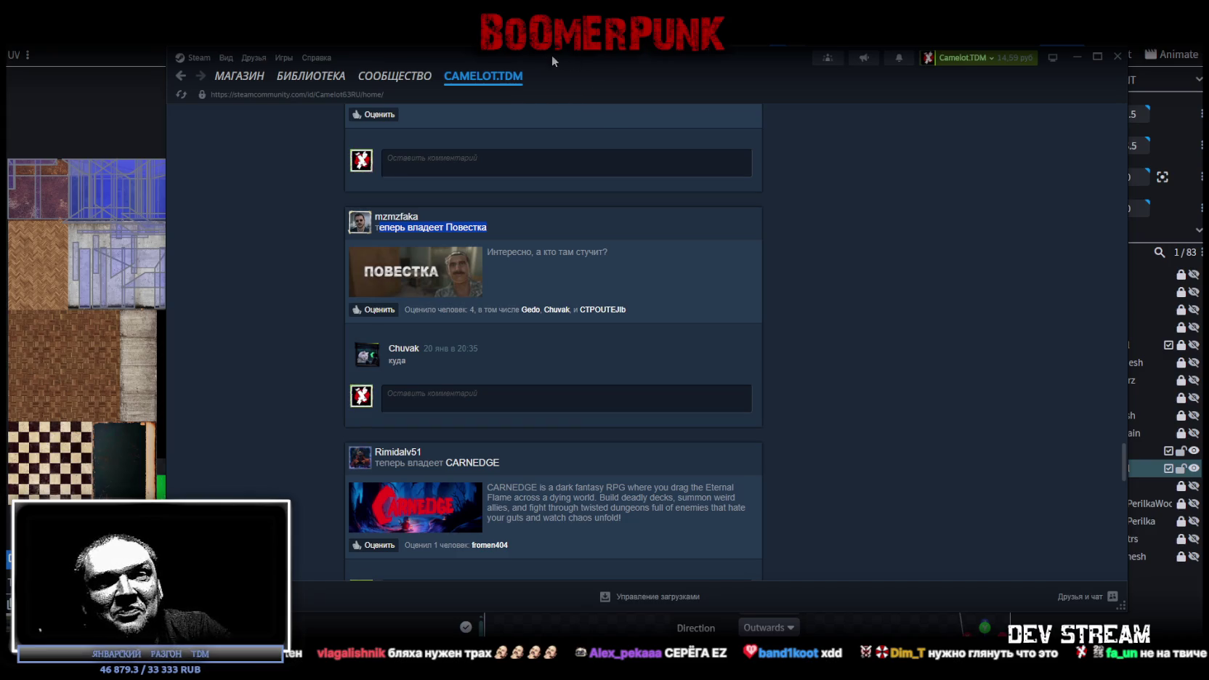
key(alt+Tab)
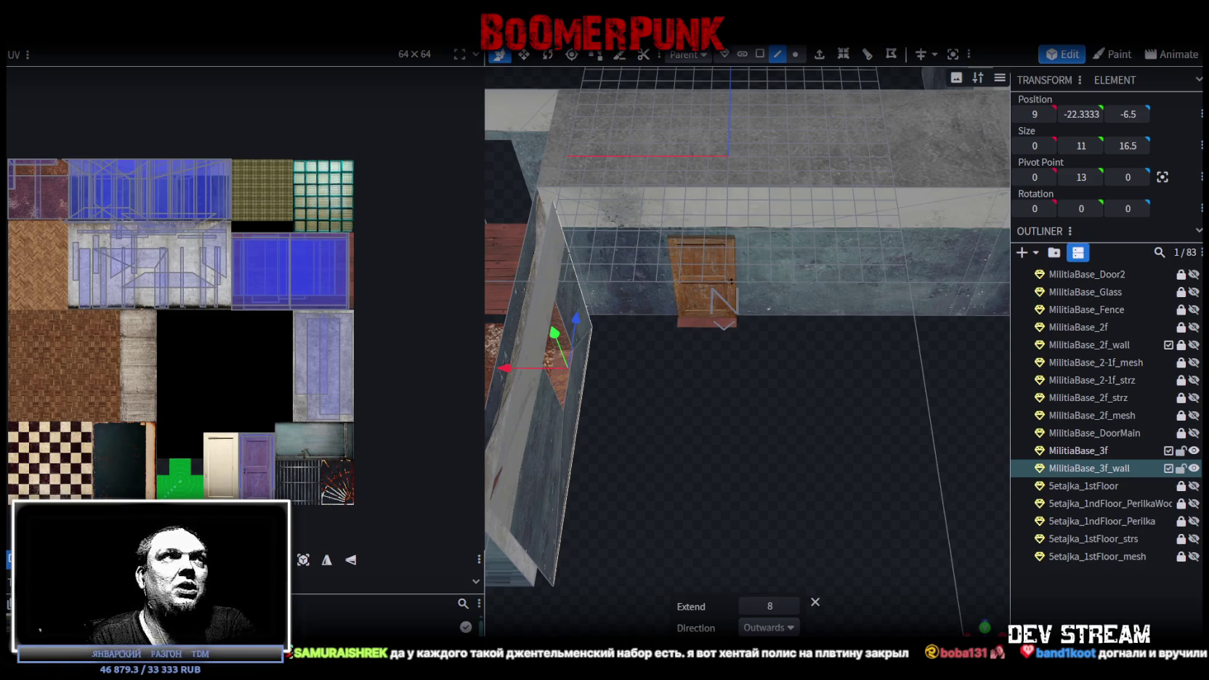
Orbit the view to inspect the new upper-floor wall section and door, ready for face selection
mouse_move(857, 414)
mouse_down()
mouse_move(654, 460)
mouse_move(777, 435)
mouse_move(862, 460)
mouse_move(845, 431)
mouse_up()
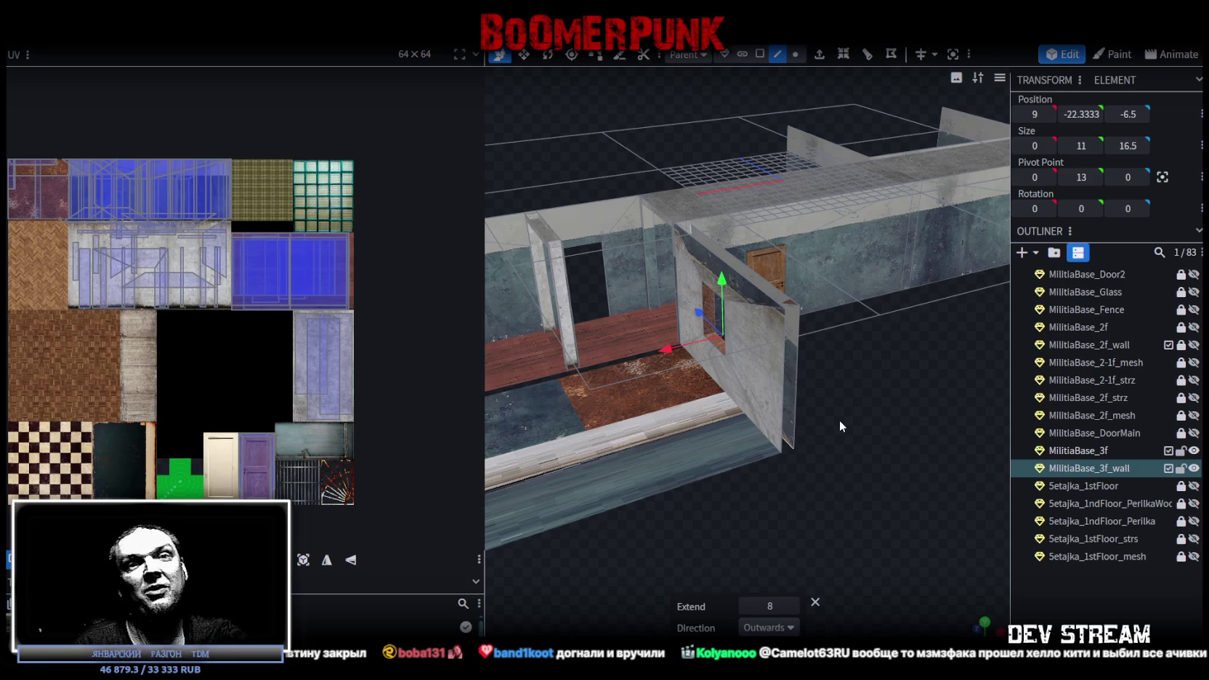
mouse_move(835, 437)
mouse_down()
mouse_move(915, 500)
mouse_move(892, 423)
mouse_move(923, 412)
mouse_move(956, 444)
mouse_move(861, 433)
mouse_move(911, 406)
mouse_move(932, 423)
mouse_move(887, 436)
mouse_move(954, 405)
mouse_move(816, 405)
mouse_move(904, 407)
mouse_move(847, 414)
mouse_move(748, 279)
mouse_move(642, 253)
mouse_move(611, 229)
mouse_move(640, 215)
mouse_move(616, 165)
mouse_move(781, 70)
mouse_up()
click(760, 54)
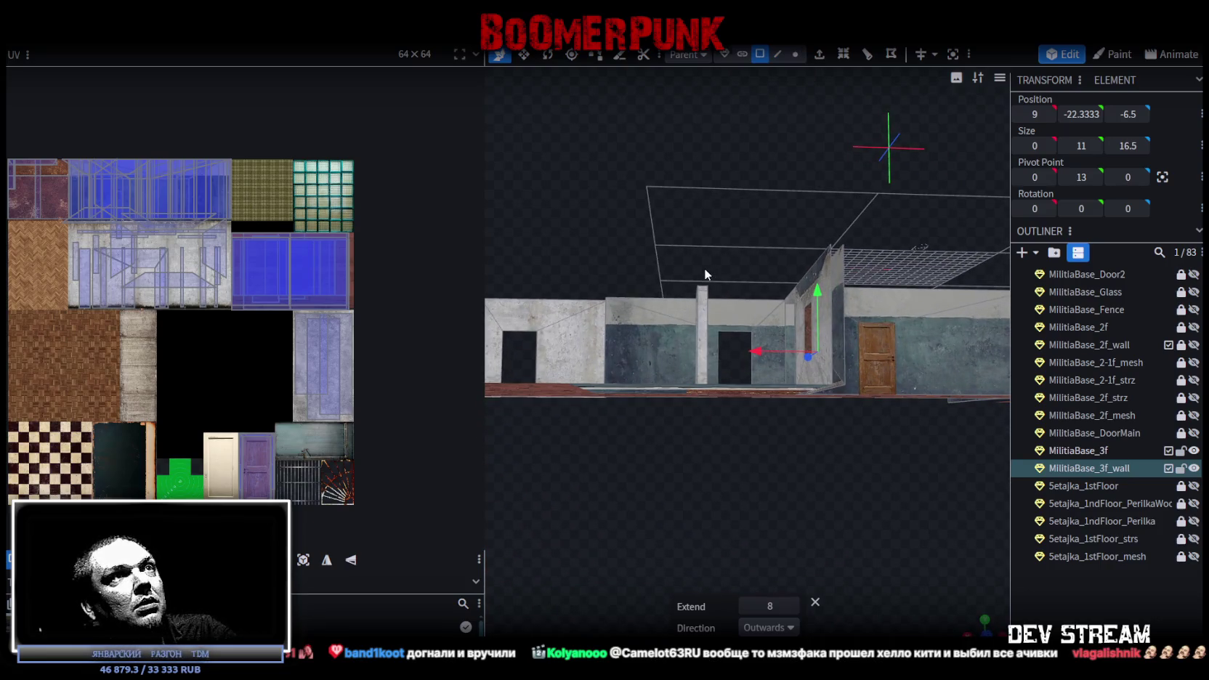
Select the pillar face and merge its overlapping vertices
click(702, 305)
shift+click(727, 311)
key(ctrl+z)
mouse_move(710, 231)
mouse_down()
mouse_move(808, 323)
mouse_move(683, 258)
mouse_move(535, 303)
mouse_move(576, 326)
mouse_up()
click(552, 156)
Nudge the frame element slightly and narrow the selection to the right pillar
mouse_move(831, 476)
mouse_down()
mouse_move(959, 460)
mouse_move(967, 333)
mouse_move(918, 288)
mouse_move(940, 275)
mouse_up()
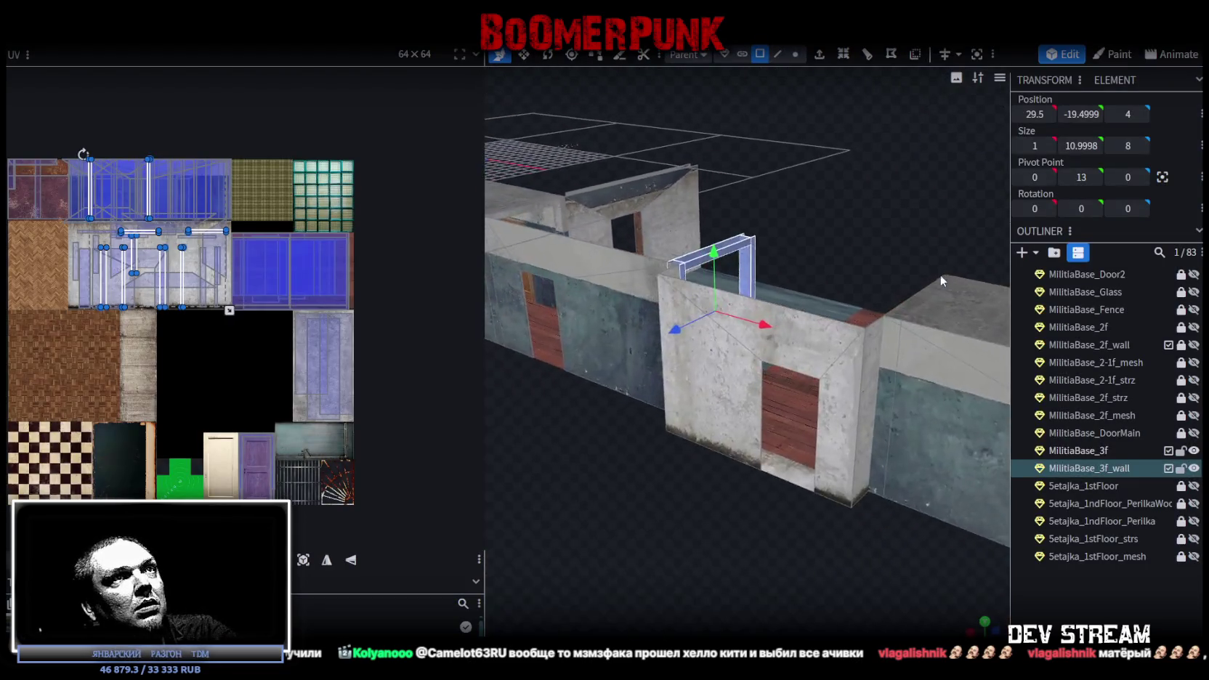
mouse_move(807, 124)
mouse_down()
mouse_move(856, 190)
mouse_move(833, 228)
mouse_move(808, 122)
mouse_up()
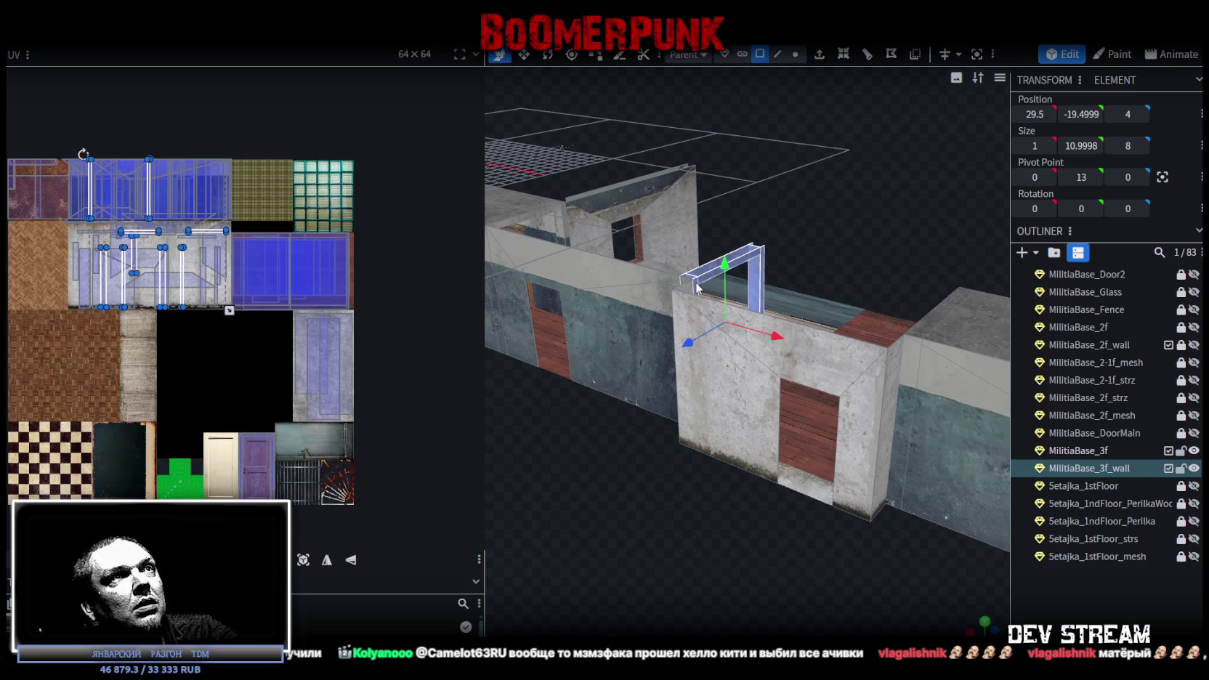
drag(695, 287, 691, 282)
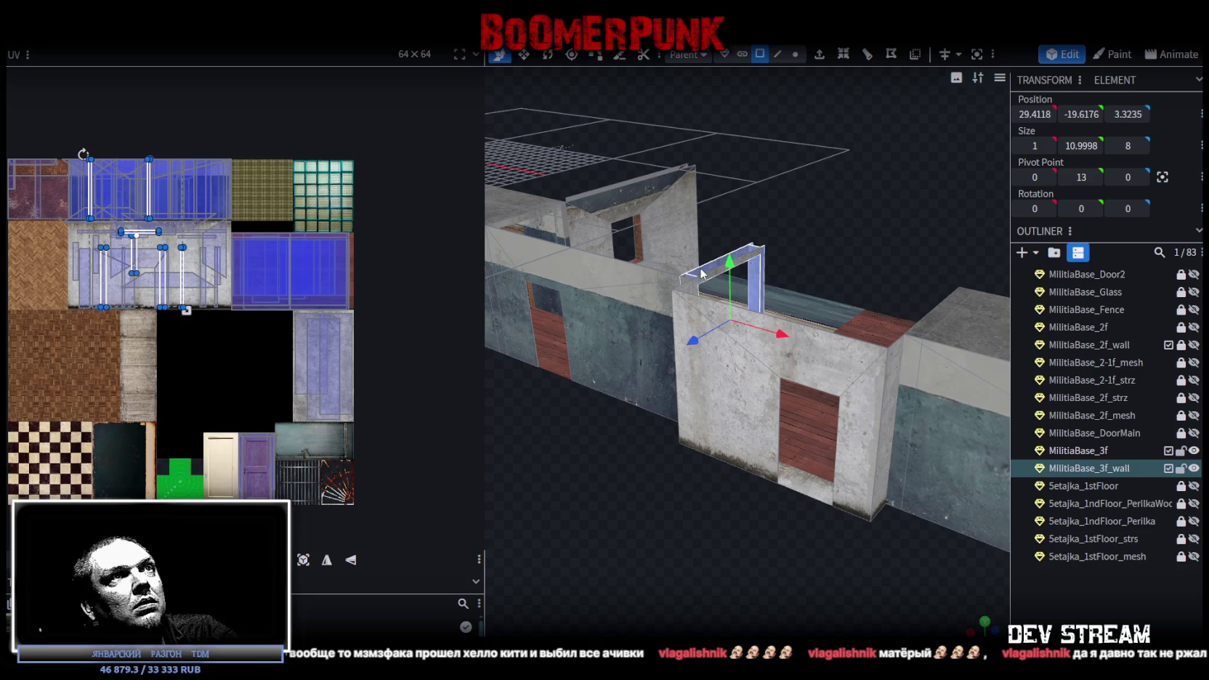
mouse_move(906, 180)
mouse_down()
mouse_move(863, 209)
mouse_move(916, 189)
mouse_up()
scroll(647, 374, up, 3)
ctrl+click(571, 336)
ctrl+click(623, 320)
mouse_move(647, 317)
mouse_down()
mouse_move(932, 260)
mouse_move(908, 196)
mouse_move(931, 233)
mouse_up()
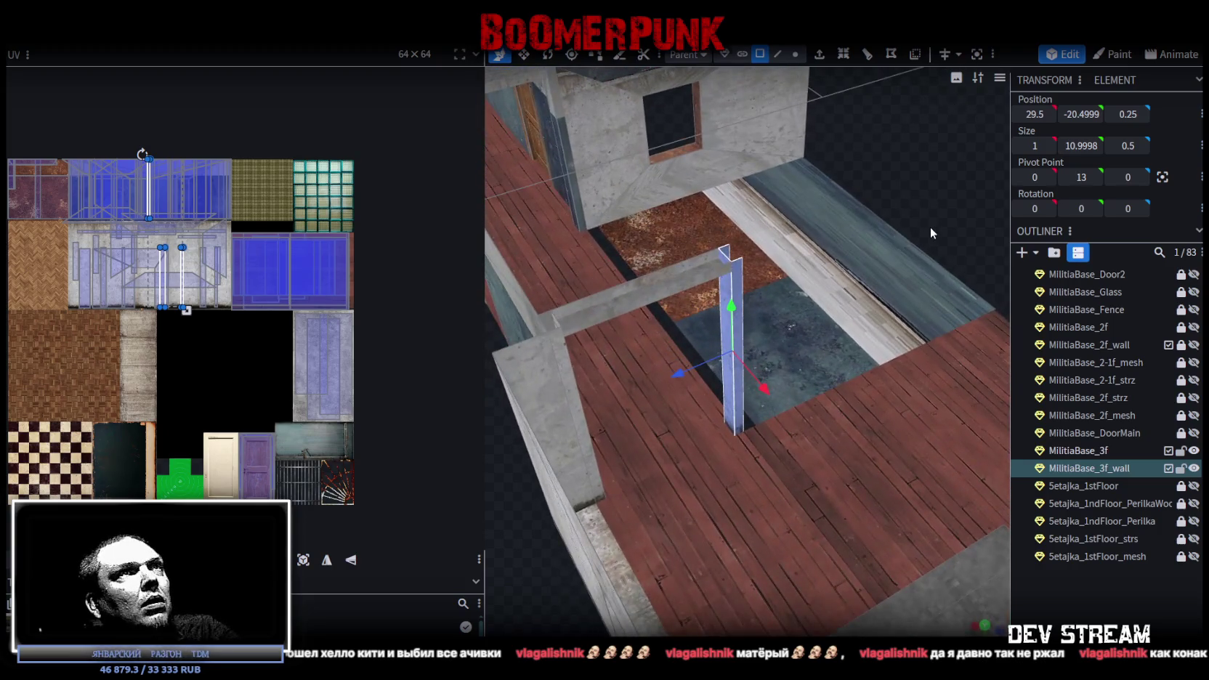
Stretch the partition's end vertices across the room flush with the far wall, making it 25.5 long
click(794, 53)
scroll(755, 260, up, 5)
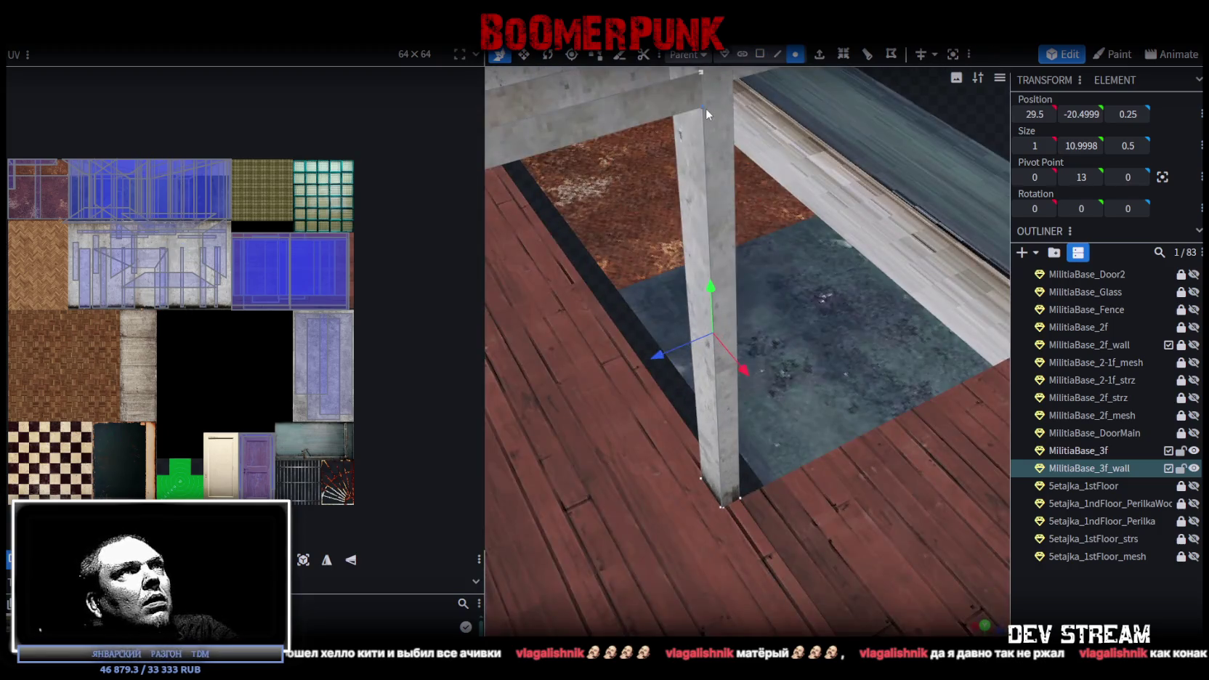
mouse_move(736, 169)
mouse_down()
mouse_move(888, 170)
mouse_move(891, 182)
mouse_up()
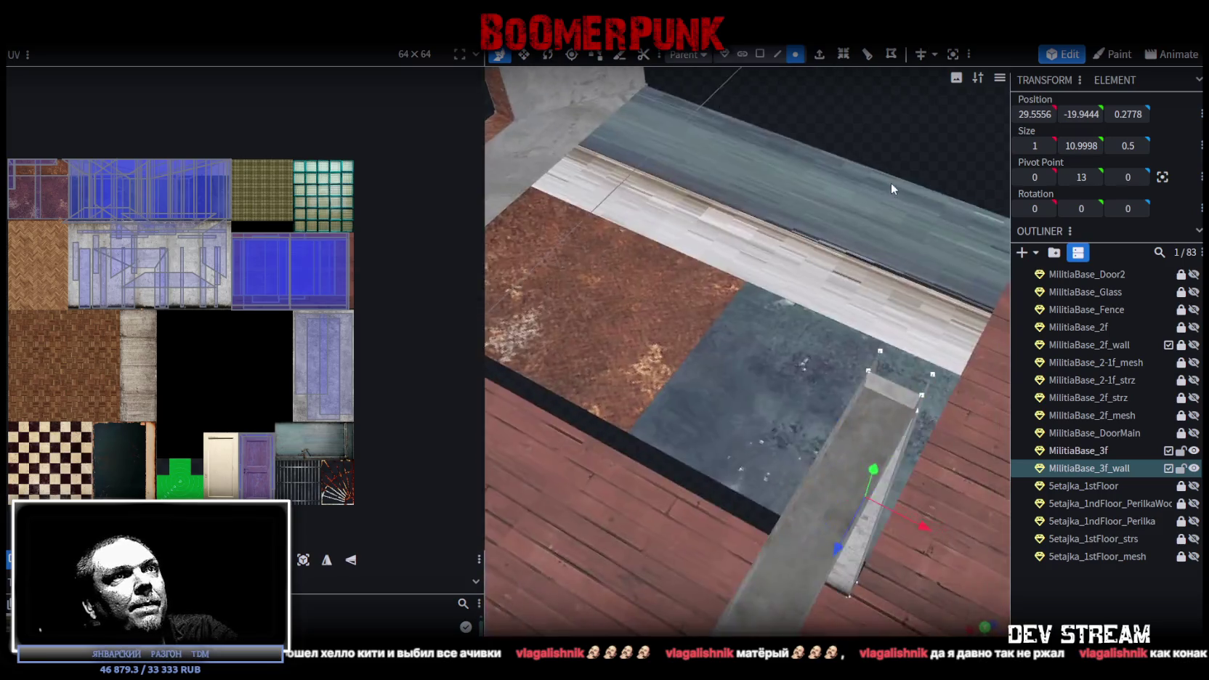
scroll(846, 278, up, 3)
click(774, 326)
mouse_move(773, 327)
mouse_down()
mouse_move(867, 243)
mouse_move(808, 234)
mouse_move(633, 355)
mouse_up()
drag(550, 353, 814, 317)
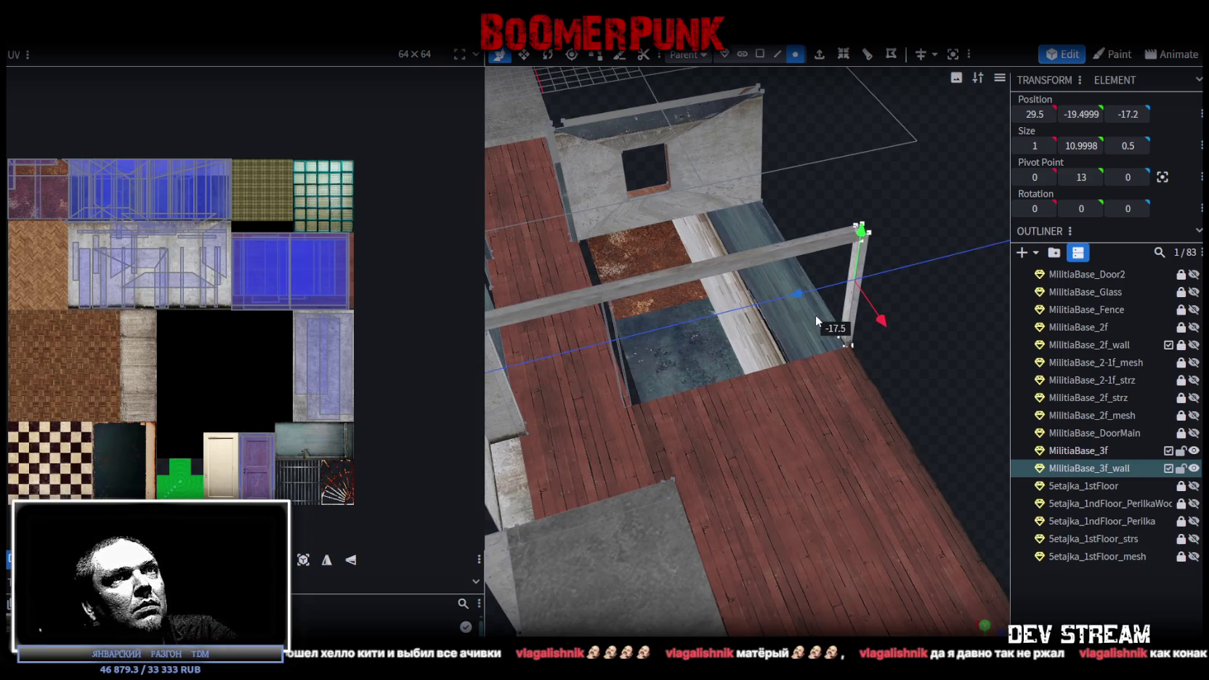
drag(923, 375, 830, 408)
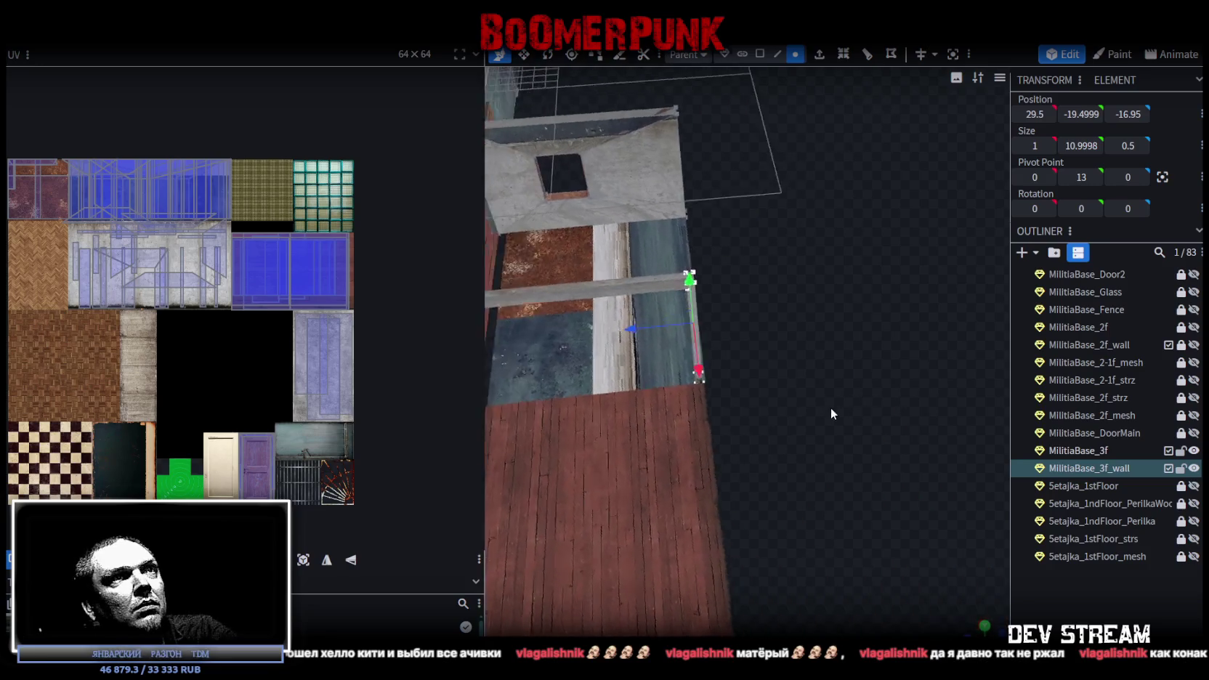
drag(569, 297, 580, 305)
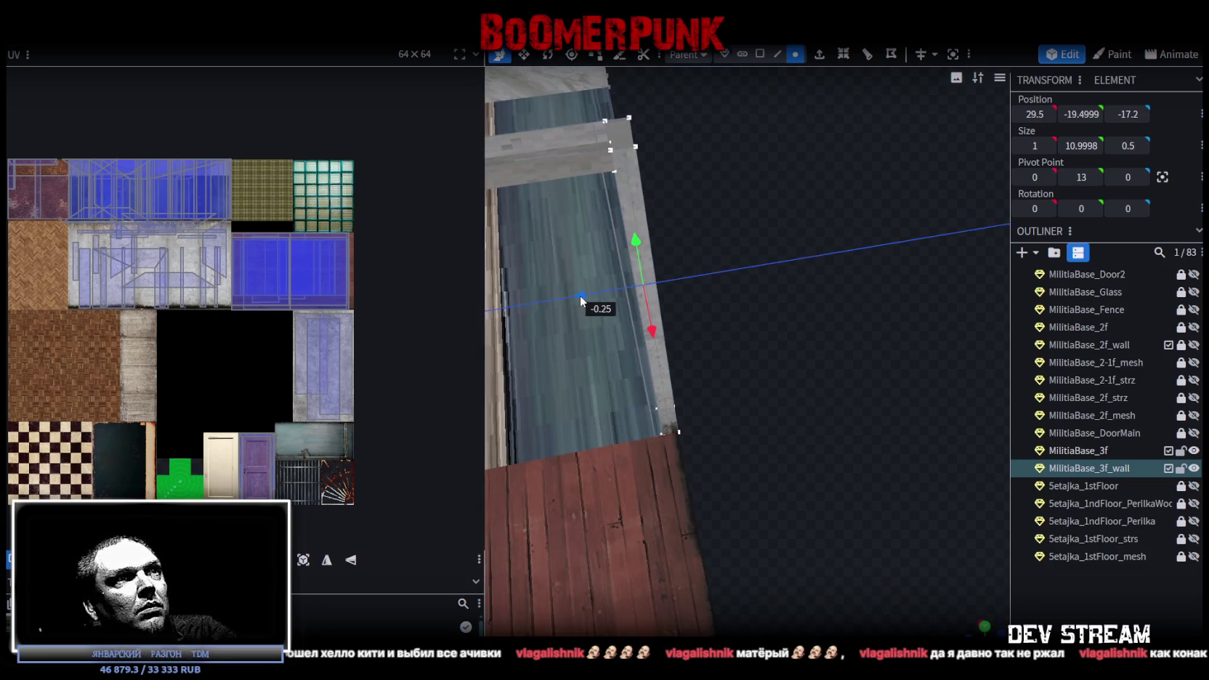
mouse_move(706, 361)
mouse_down()
mouse_move(685, 328)
mouse_move(777, 501)
mouse_move(708, 218)
mouse_move(733, 195)
mouse_move(789, 269)
mouse_move(734, 122)
mouse_up()
Select the partition's end faces and bring up its context options
click(760, 54)
click(755, 320)
mouse_move(697, 182)
mouse_down()
mouse_move(799, 292)
mouse_move(827, 305)
mouse_move(692, 271)
mouse_up()
scroll(690, 314, up, 3)
drag(690, 314, 731, 338)
click(730, 340)
click(730, 334)
mouse_move(713, 398)
mouse_down()
mouse_move(722, 468)
mouse_move(738, 337)
mouse_move(762, 493)
mouse_move(731, 479)
mouse_move(626, 476)
mouse_move(730, 219)
mouse_move(741, 268)
mouse_move(735, 182)
mouse_move(884, 462)
mouse_up()
scroll(730, 467, down, 3)
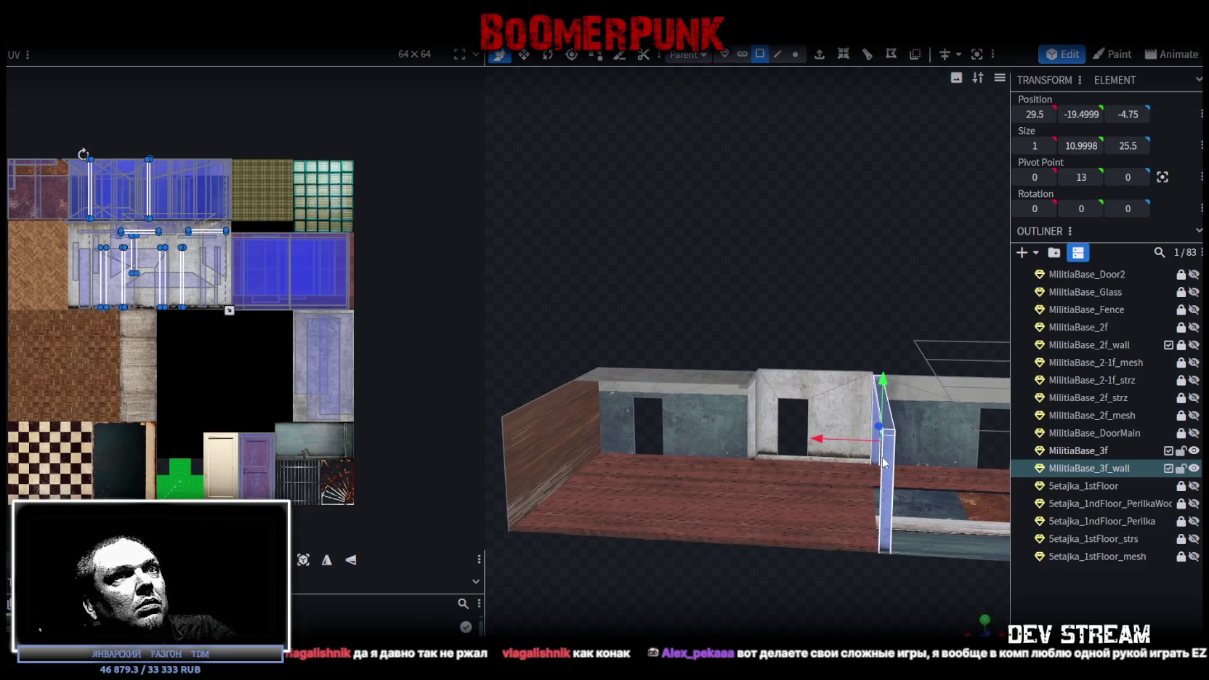
right_click(888, 457)
Copy and paste the thin partition, then slide the copy along the upper floor
click(897, 439)
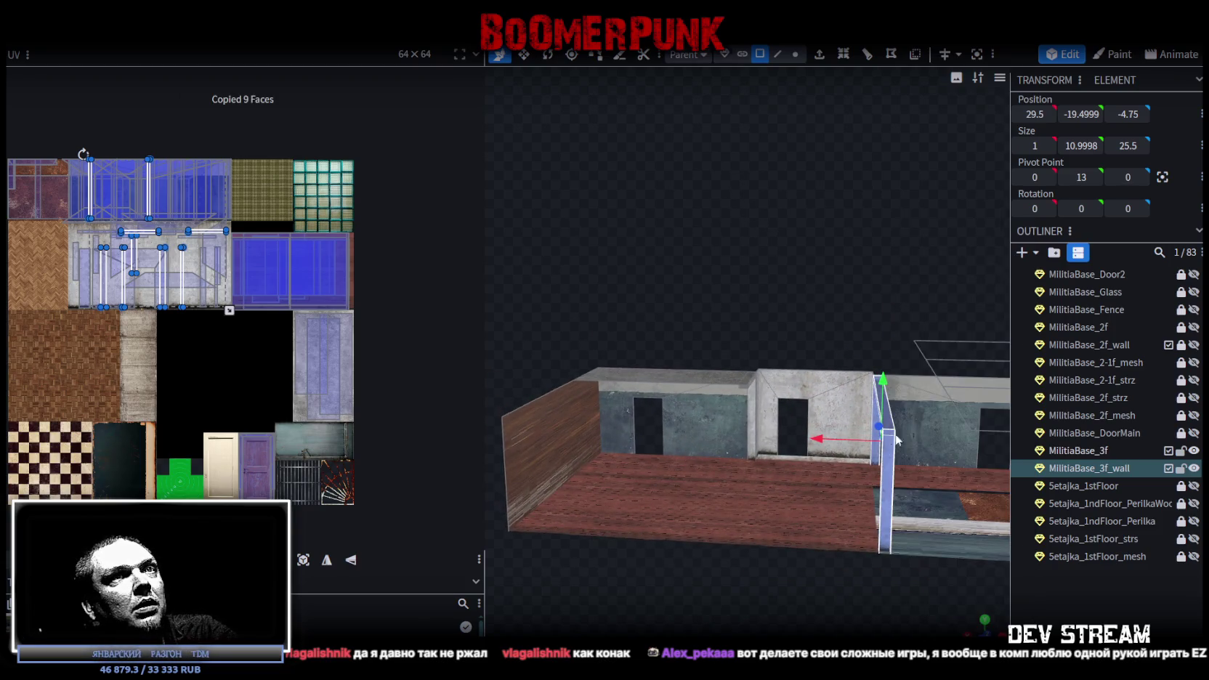
right_click(889, 456)
click(911, 458)
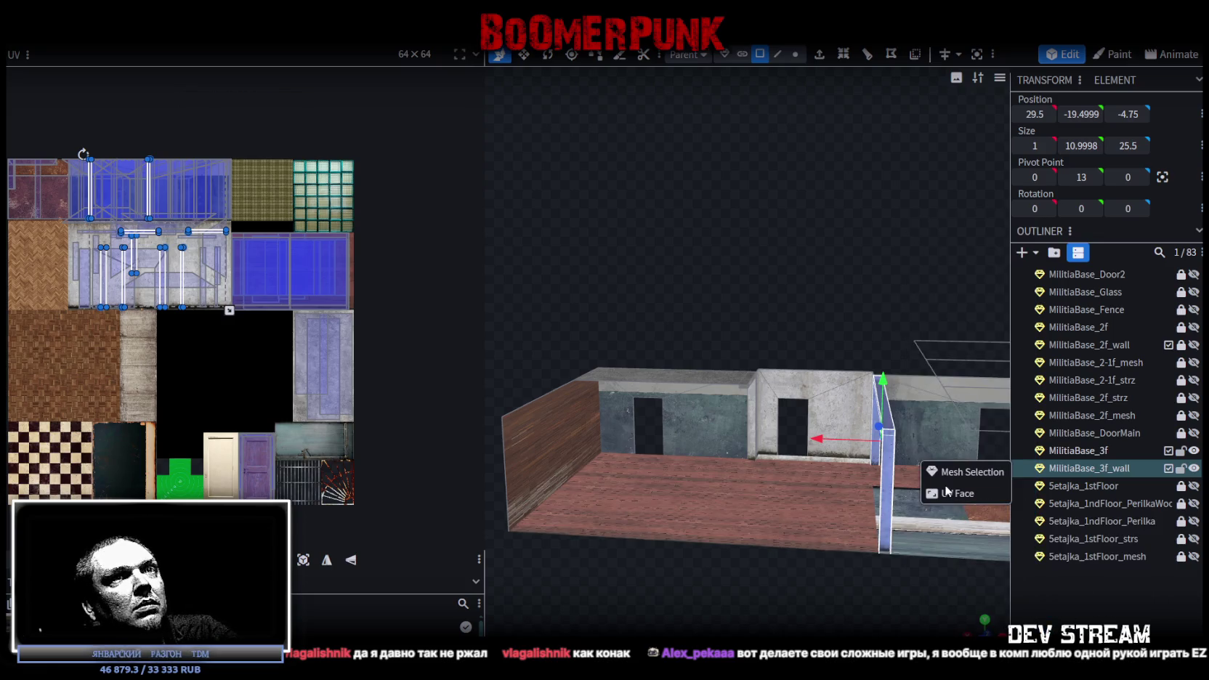
scroll(859, 547, down, 2)
mouse_move(818, 533)
mouse_down()
mouse_move(867, 386)
mouse_move(570, 385)
mouse_up()
drag(786, 533, 827, 605)
Nudge the adjoining thin wall pieces into line, with the partition at 44.5, -19.4999, -4.75
scroll(744, 510, up, 3)
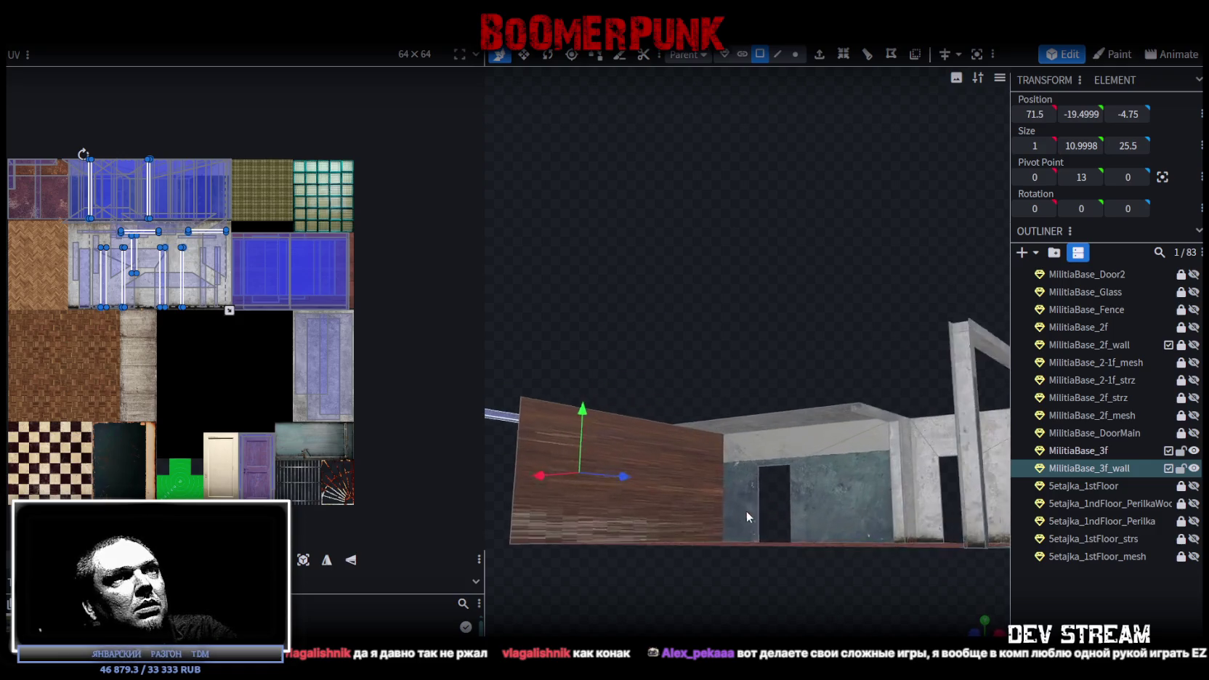
drag(744, 511, 869, 382)
click(869, 382)
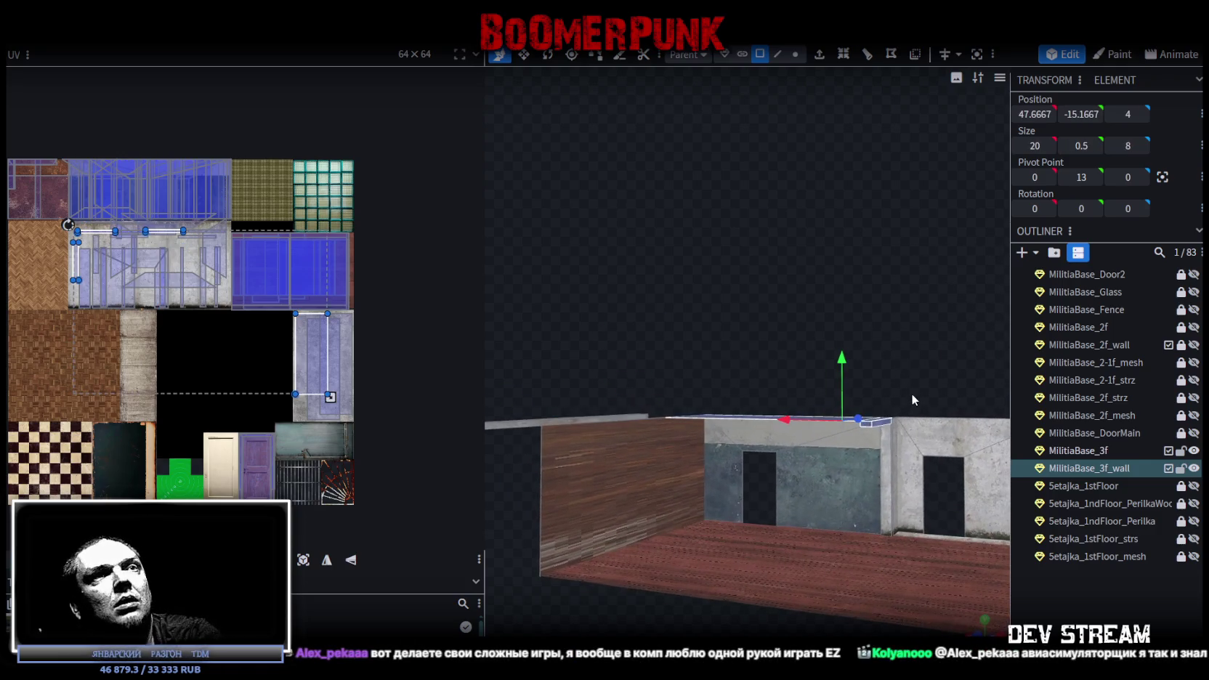
click(885, 320)
mouse_move(885, 320)
mouse_down()
mouse_move(772, 457)
mouse_move(795, 333)
mouse_move(827, 352)
mouse_up()
click(766, 470)
mouse_move(770, 476)
mouse_down()
mouse_move(779, 470)
mouse_move(778, 488)
mouse_up()
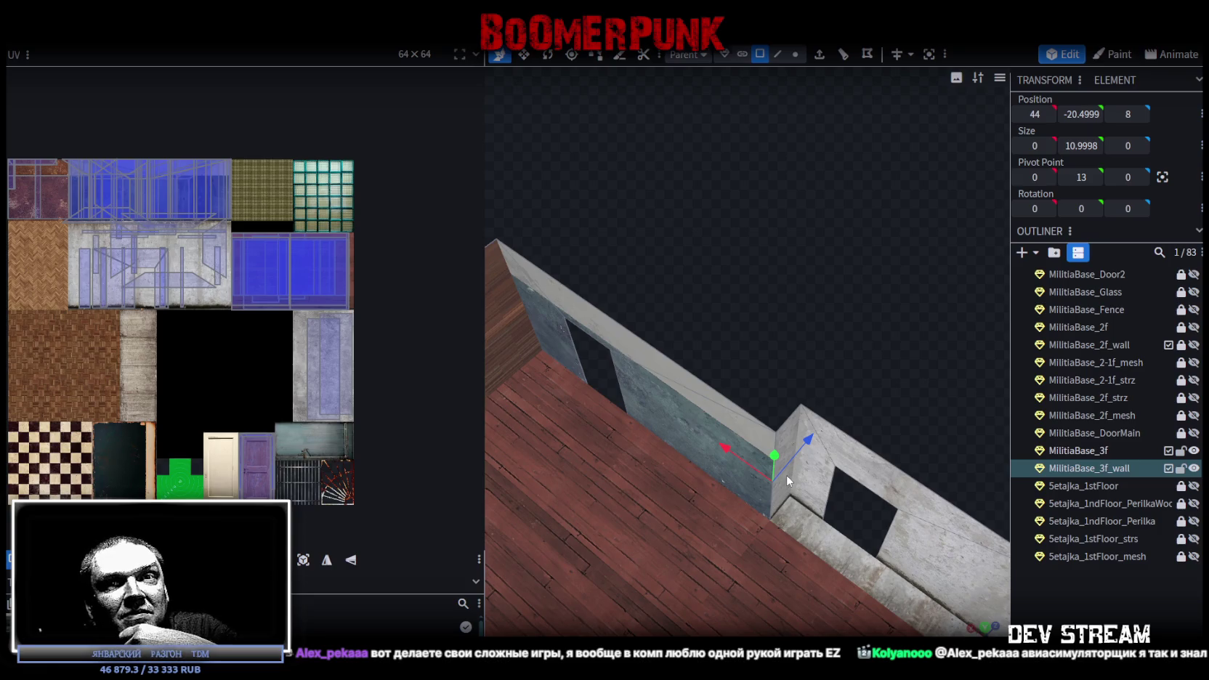
mouse_move(786, 475)
mouse_down()
mouse_move(531, 328)
mouse_move(691, 412)
mouse_move(843, 224)
mouse_move(817, 242)
mouse_move(770, 201)
mouse_up()
click(695, 369)
click(695, 369)
mouse_move(735, 401)
mouse_down()
mouse_move(789, 474)
mouse_move(788, 525)
mouse_move(595, 367)
mouse_move(765, 350)
mouse_up()
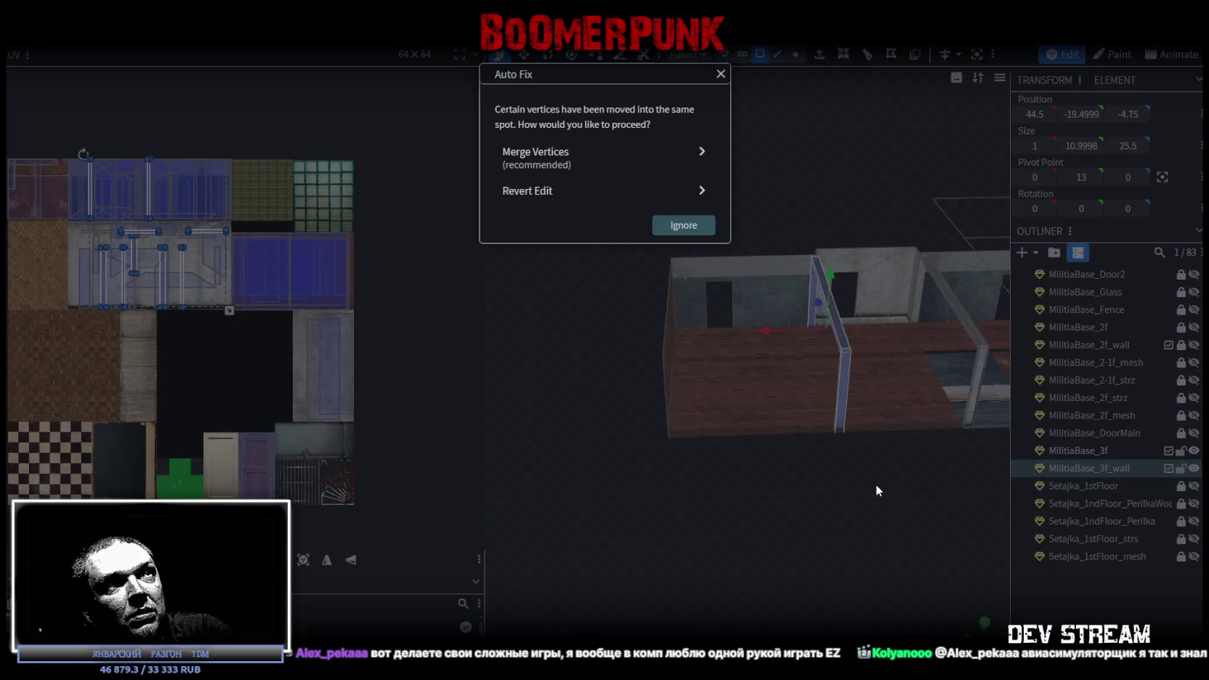
Merge the overlapping vertices and look over both partitions from above
click(617, 156)
mouse_move(723, 536)
mouse_down()
mouse_move(687, 557)
mouse_move(694, 542)
mouse_up()
mouse_move(868, 437)
mouse_down()
mouse_move(800, 412)
mouse_move(909, 344)
mouse_move(863, 361)
mouse_move(897, 322)
mouse_up()
scroll(902, 335, down, 5)
mouse_move(879, 522)
mouse_down()
mouse_move(853, 497)
mouse_move(735, 531)
mouse_up()
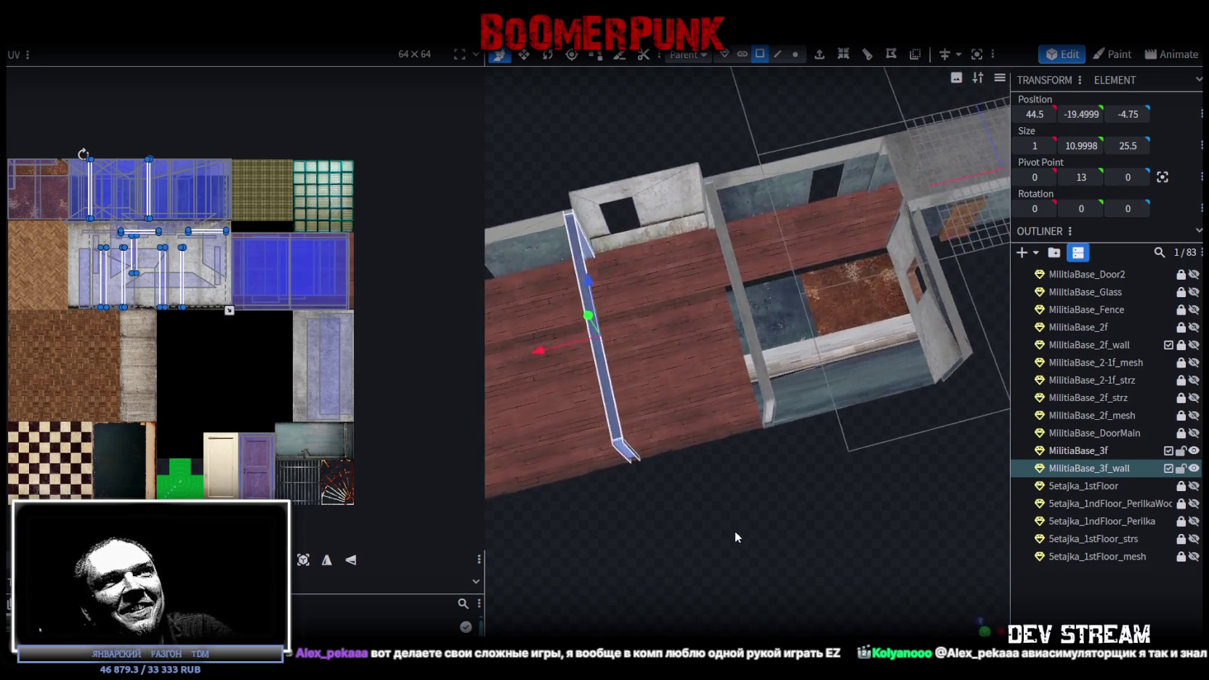
scroll(717, 541, up, 5)
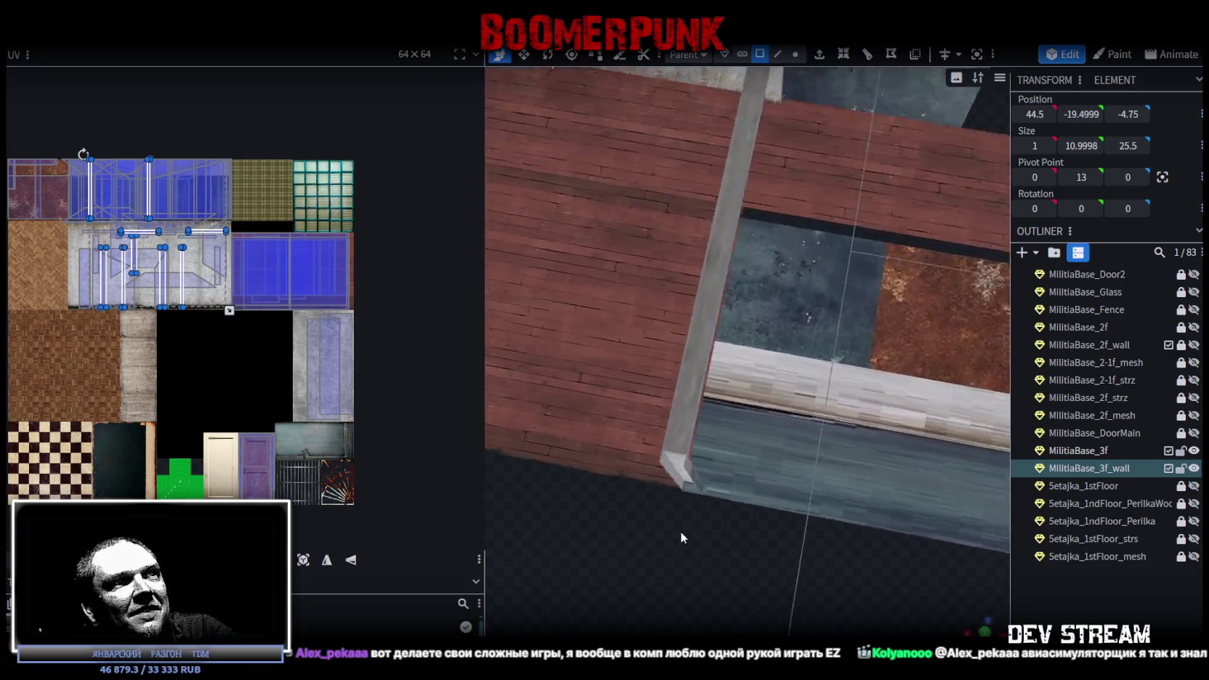
drag(726, 531, 683, 528)
Select the upper-floor face and the rusty floor face beside it
scroll(845, 495, down, 4)
mouse_move(846, 495)
mouse_down()
mouse_move(911, 462)
mouse_move(876, 406)
mouse_move(939, 395)
mouse_move(870, 345)
mouse_move(906, 378)
mouse_move(619, 385)
mouse_up()
click(703, 342)
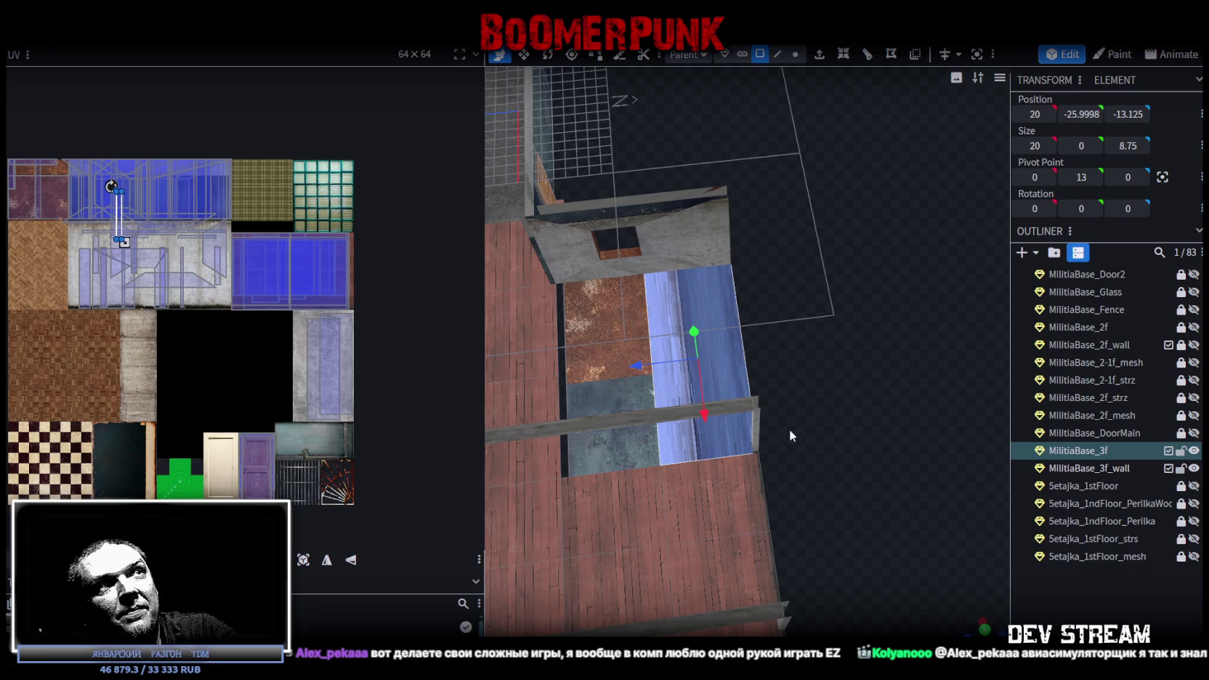
shift+click(627, 362)
mouse_move(627, 362)
mouse_down()
mouse_move(741, 314)
mouse_move(759, 467)
mouse_move(710, 435)
mouse_move(673, 444)
mouse_move(786, 442)
mouse_move(746, 506)
mouse_move(754, 446)
mouse_move(779, 494)
mouse_move(820, 480)
mouse_move(861, 494)
mouse_move(760, 526)
mouse_move(812, 570)
mouse_move(755, 540)
mouse_move(842, 560)
mouse_move(814, 552)
mouse_move(829, 533)
mouse_up()
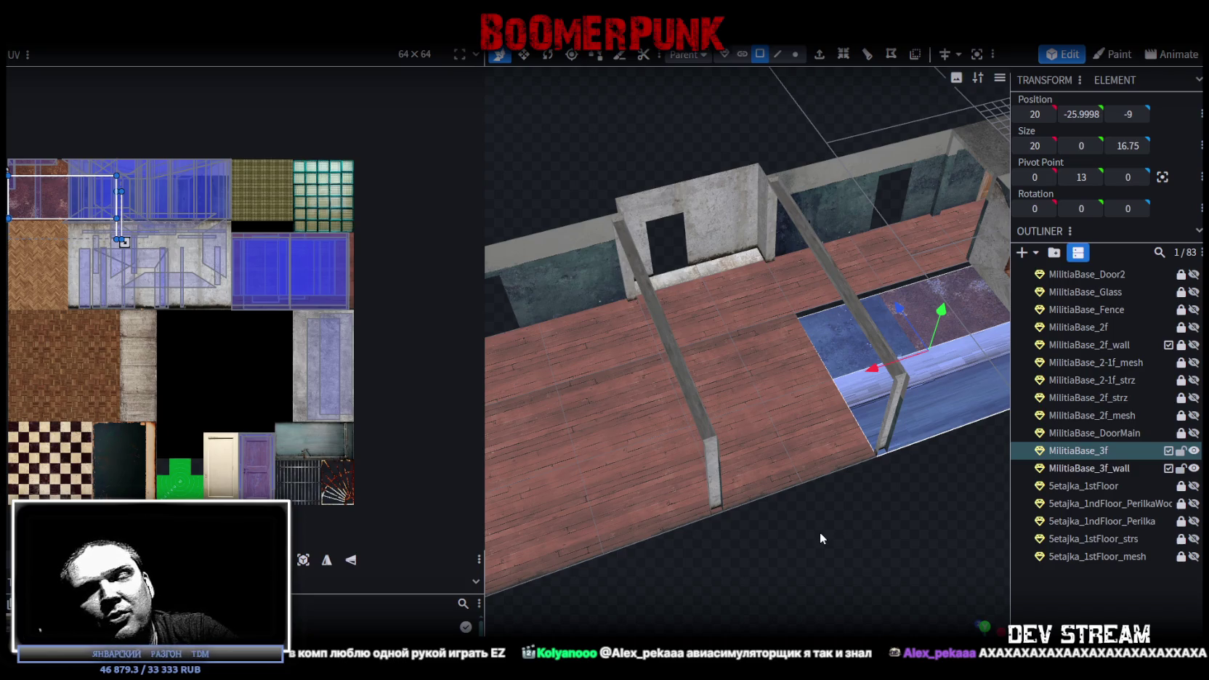
scroll(819, 532, down, 3)
mouse_move(816, 531)
mouse_down()
mouse_move(713, 541)
mouse_move(703, 486)
mouse_move(733, 487)
mouse_move(661, 464)
mouse_move(661, 483)
mouse_move(857, 474)
mouse_move(739, 375)
mouse_move(804, 356)
mouse_move(773, 340)
mouse_move(716, 227)
mouse_move(680, 243)
mouse_up()
scroll(807, 350, down, 3)
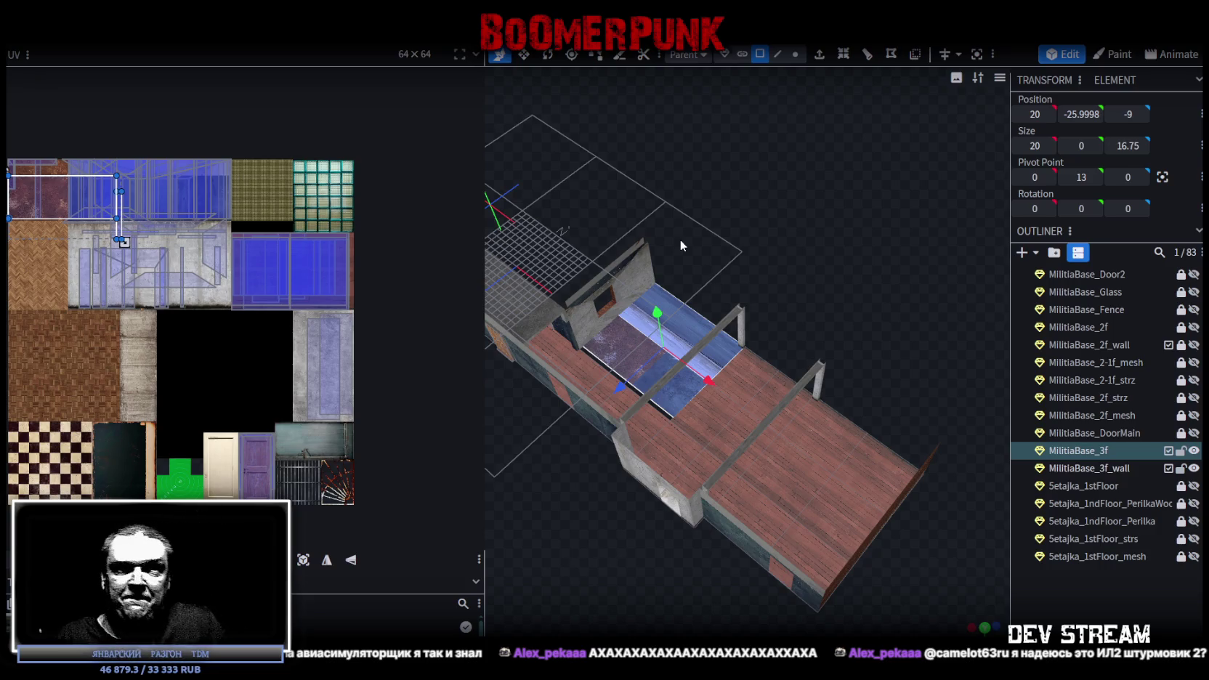
mouse_move(652, 203)
mouse_down()
mouse_move(831, 294)
mouse_move(824, 275)
mouse_move(804, 329)
mouse_move(790, 86)
mouse_up()
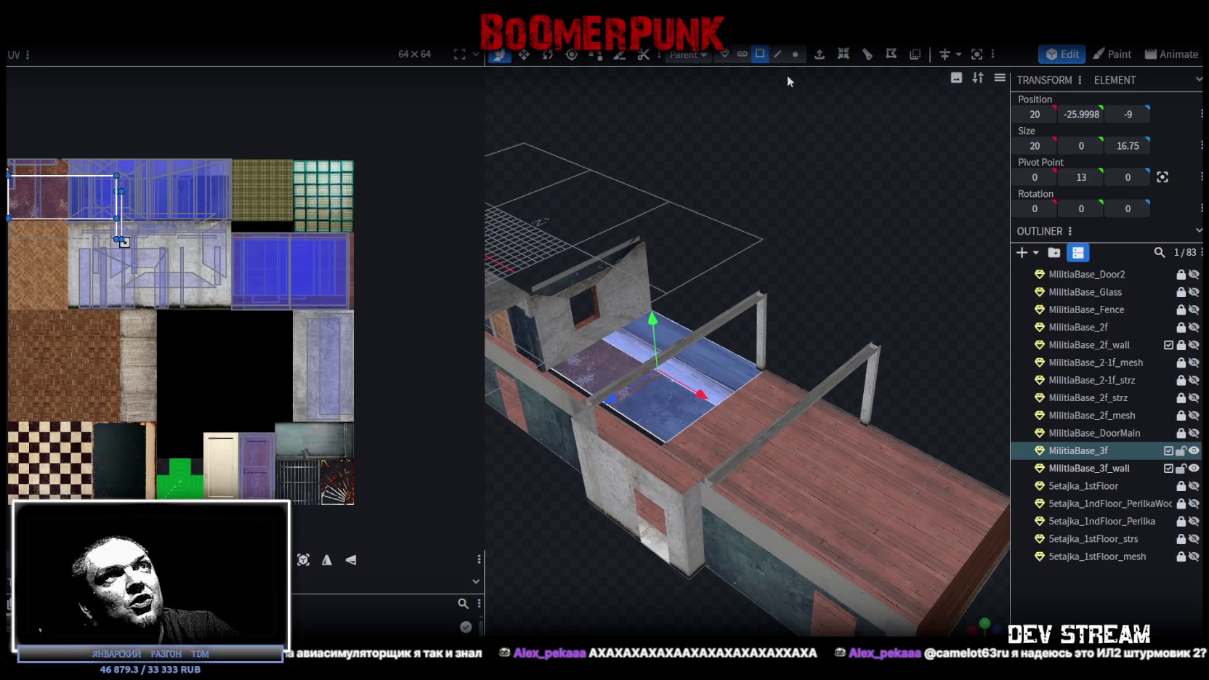
Switch to edge selection and pick edges and faces on the upper-floor wall
click(777, 54)
mouse_move(821, 189)
mouse_down()
mouse_move(613, 239)
mouse_move(753, 241)
mouse_move(791, 218)
mouse_move(1062, 215)
mouse_up()
click(617, 240)
click(613, 242)
scroll(767, 397, down, 3)
scroll(684, 451, up, 3)
mouse_move(685, 451)
mouse_down()
mouse_move(751, 435)
mouse_move(745, 491)
mouse_move(787, 423)
mouse_move(749, 376)
mouse_up()
click(743, 373)
Select the thin partition and shorter wall faces, then turn on face-orientation shading
mouse_move(762, 473)
mouse_down()
mouse_move(795, 444)
mouse_move(824, 445)
mouse_up()
scroll(823, 442, up, 2)
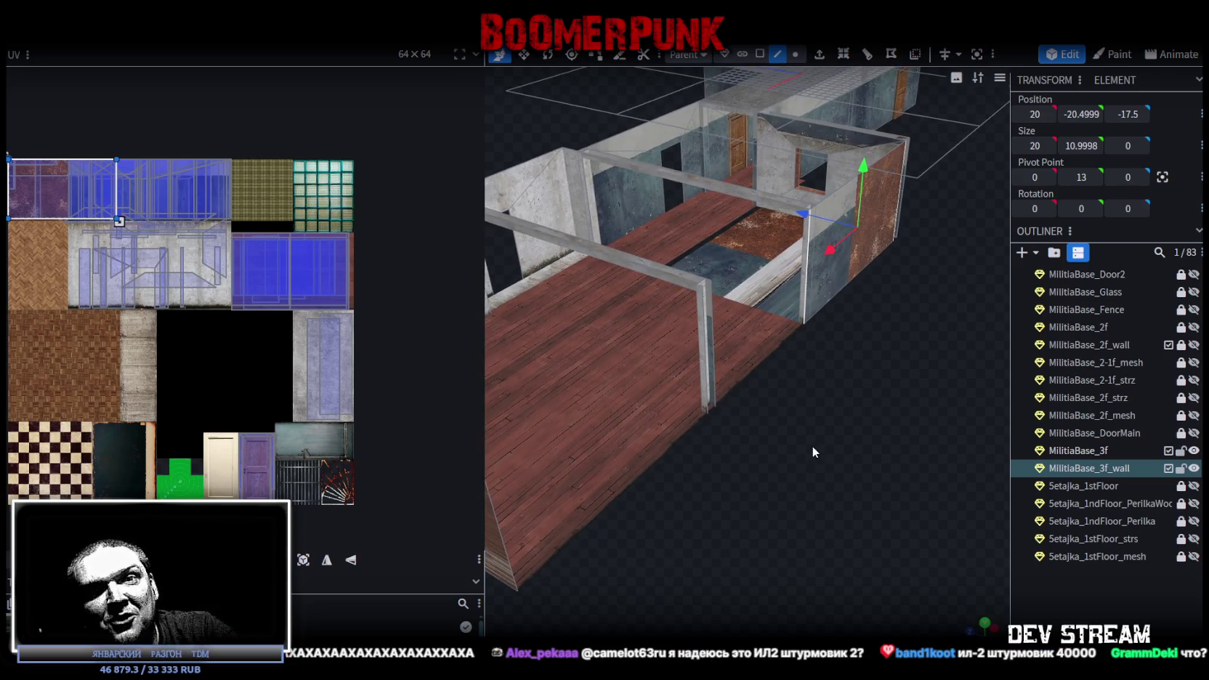
mouse_move(811, 446)
mouse_down()
mouse_move(852, 436)
mouse_move(827, 477)
mouse_move(802, 344)
mouse_move(778, 497)
mouse_move(741, 438)
mouse_move(842, 465)
mouse_move(852, 479)
mouse_move(793, 473)
mouse_up()
click(796, 338)
click(741, 439)
scroll(794, 473, up, 3)
click(674, 361)
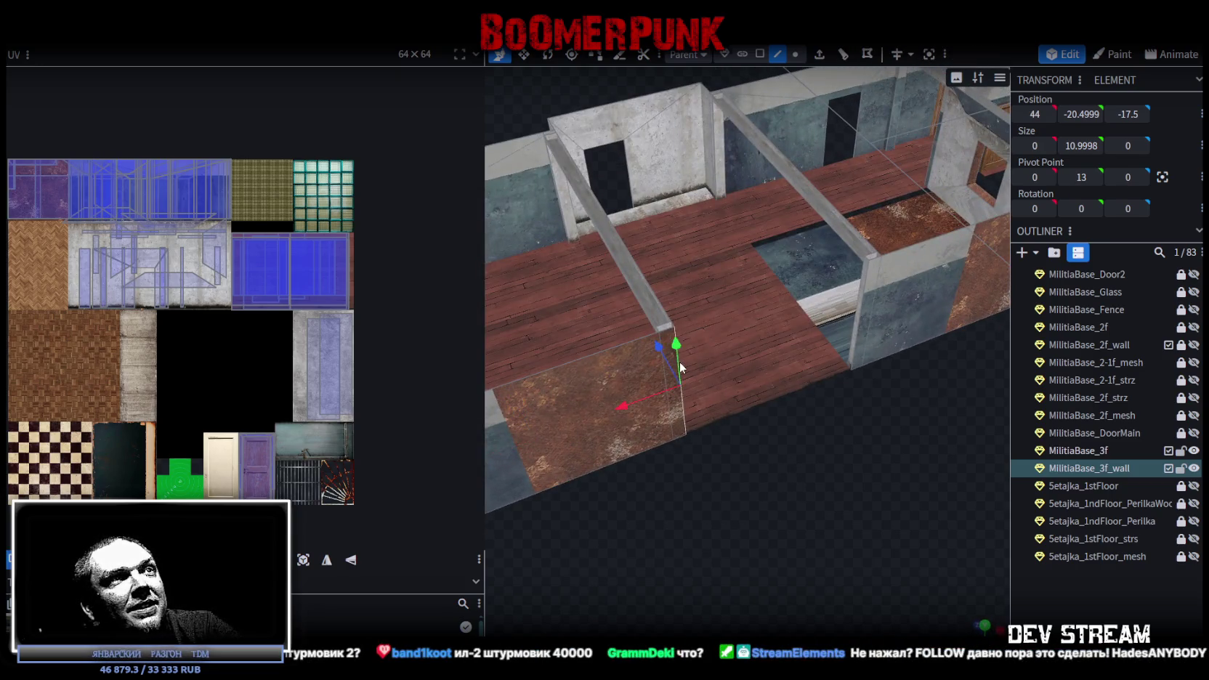
click(860, 301)
mouse_move(860, 302)
mouse_down()
mouse_move(831, 451)
mouse_move(932, 418)
mouse_move(884, 213)
mouse_move(841, 245)
mouse_up()
key(z)
scroll(842, 248, up, 2)
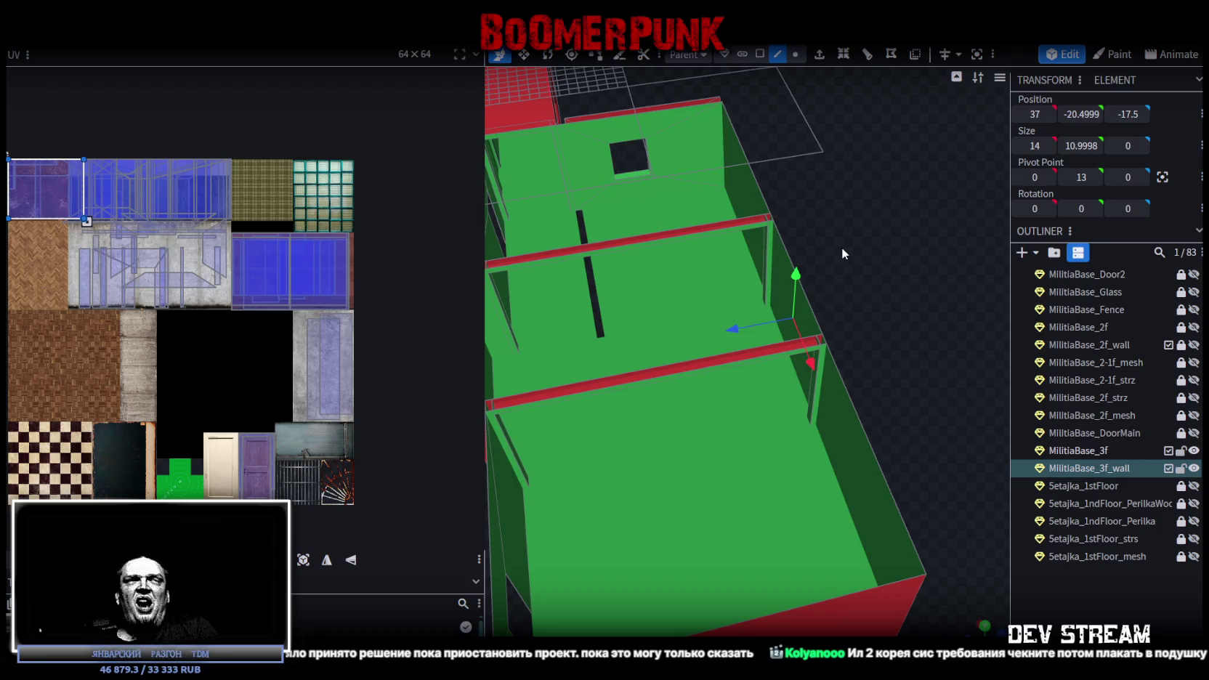
Close the gap in the upper-floor strip and merge its overlapping vertices
click(773, 449)
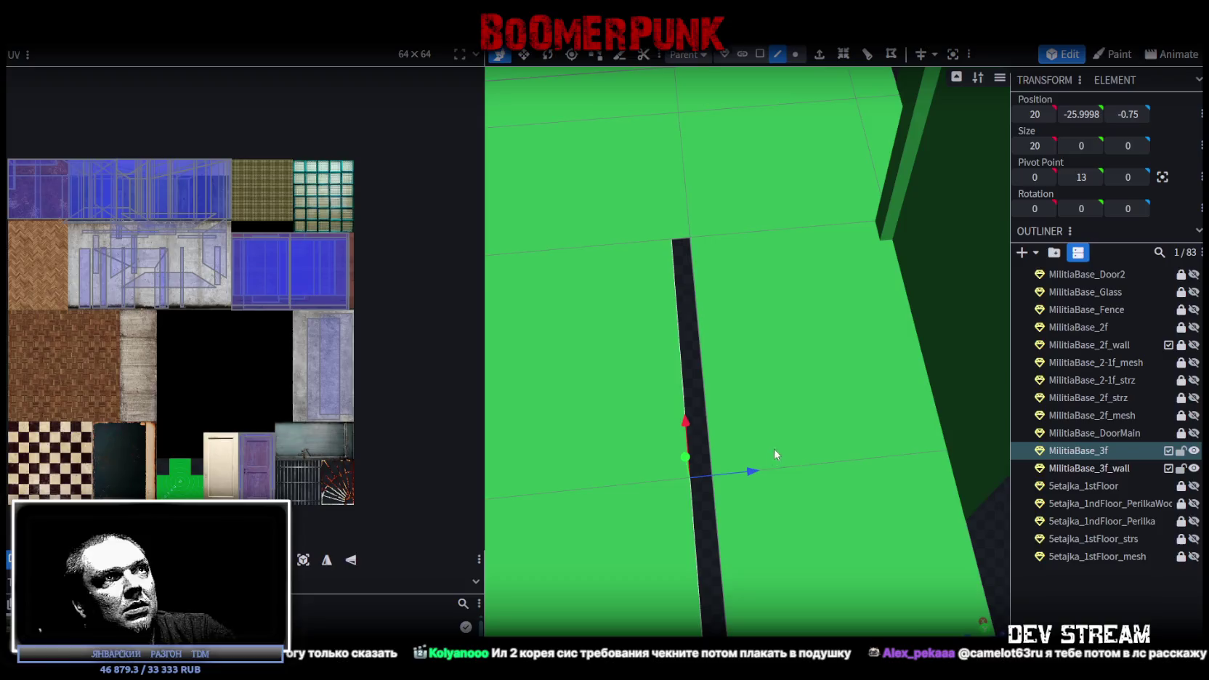
drag(749, 468, 782, 477)
click(552, 154)
scroll(785, 342, down, 5)
drag(784, 328, 995, 288)
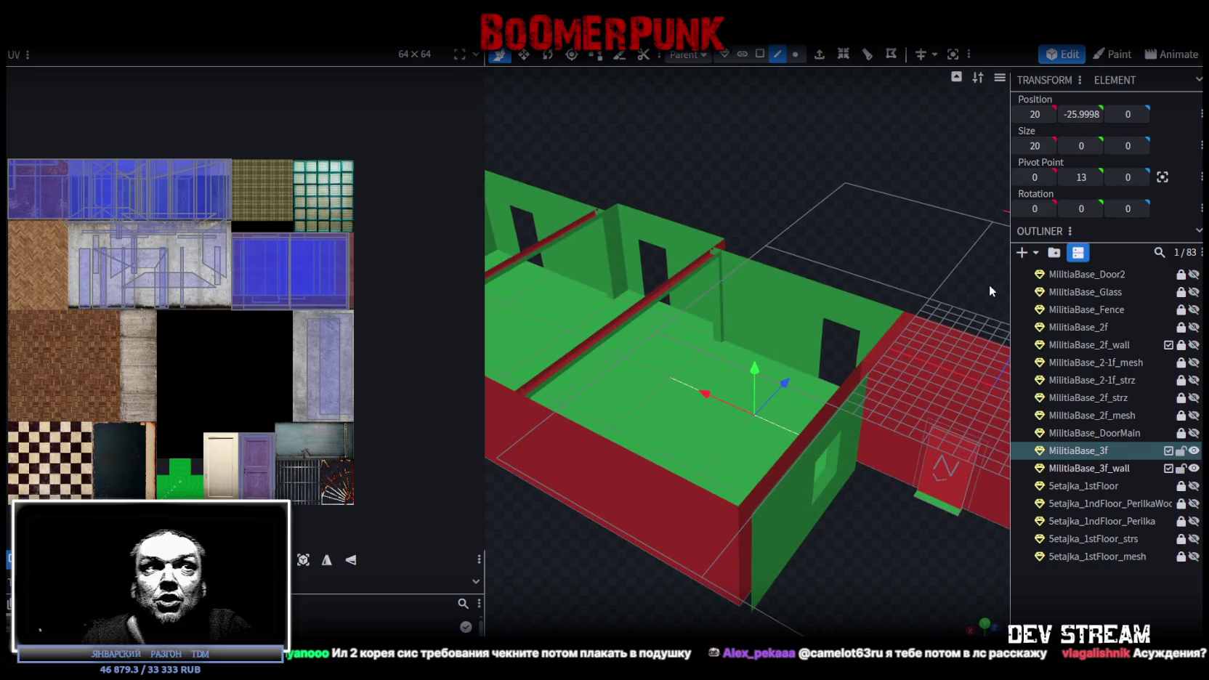
mouse_move(795, 324)
mouse_down()
mouse_move(777, 328)
mouse_move(771, 408)
mouse_move(642, 363)
mouse_move(752, 392)
mouse_move(778, 415)
mouse_move(739, 202)
mouse_up()
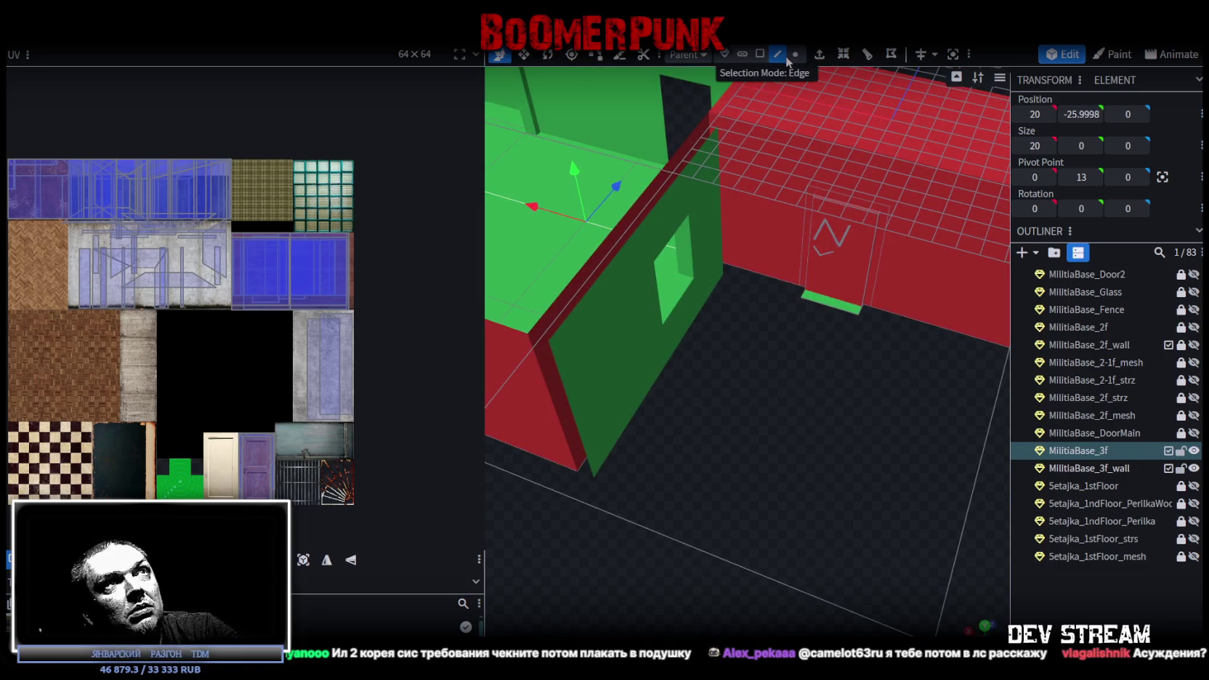
Select MilitiaBase_3f_wall in edge mode and switch back to the textured view
click(658, 364)
click(665, 363)
mouse_move(665, 363)
mouse_down()
mouse_move(905, 437)
mouse_move(866, 432)
mouse_move(904, 424)
mouse_move(804, 411)
mouse_move(622, 419)
mouse_move(479, 399)
mouse_move(767, 406)
mouse_move(817, 378)
mouse_move(786, 336)
mouse_move(792, 214)
mouse_up()
key(z)
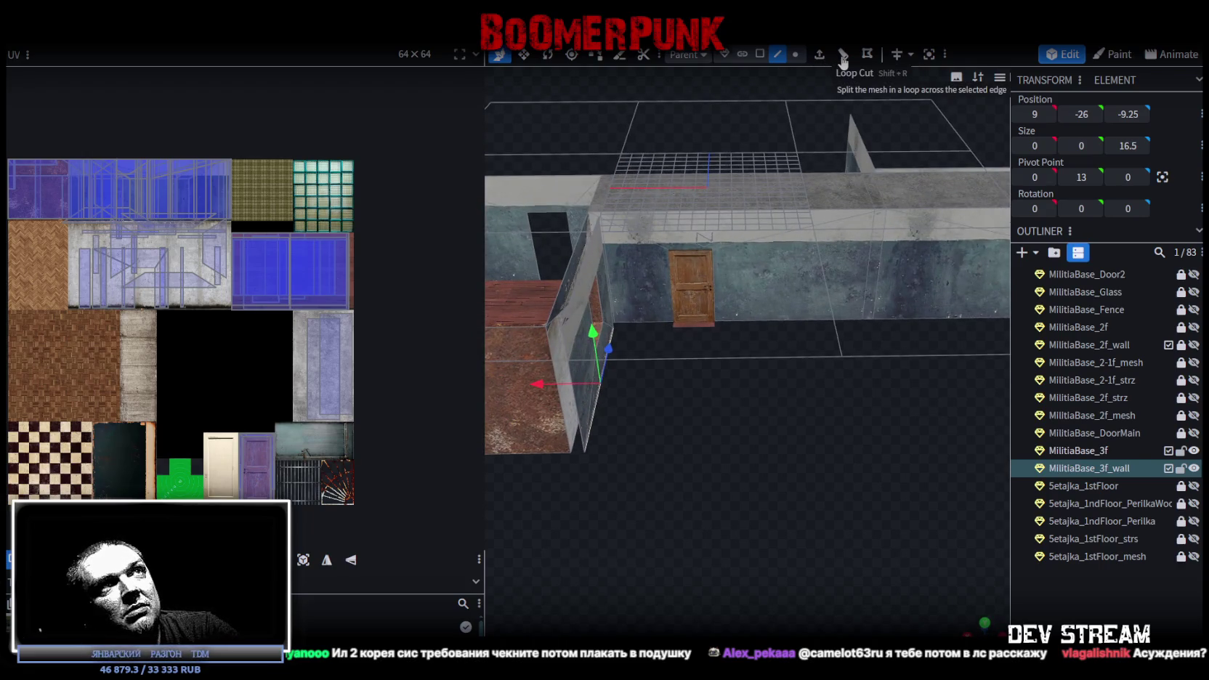
Extrude the wall edge along X- and stretch the new floor out to X -14
click(819, 54)
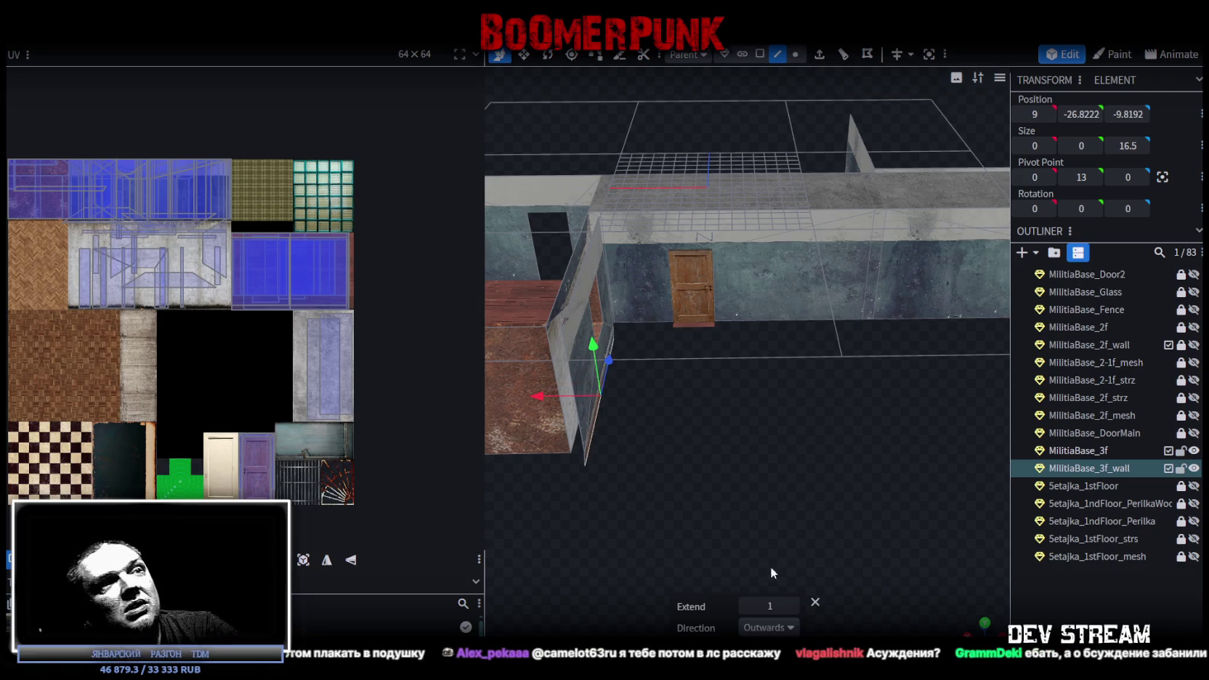
click(791, 627)
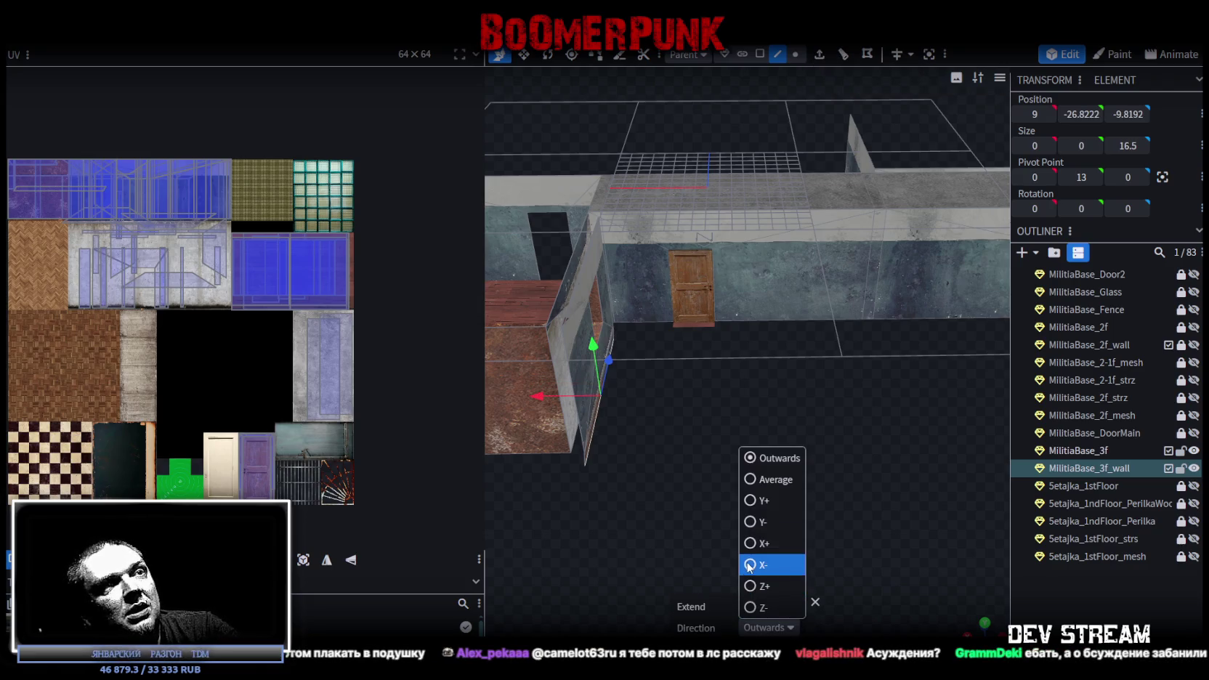
click(762, 564)
mouse_move(555, 394)
mouse_down()
mouse_move(810, 392)
mouse_move(655, 528)
mouse_move(652, 509)
mouse_move(784, 495)
mouse_up()
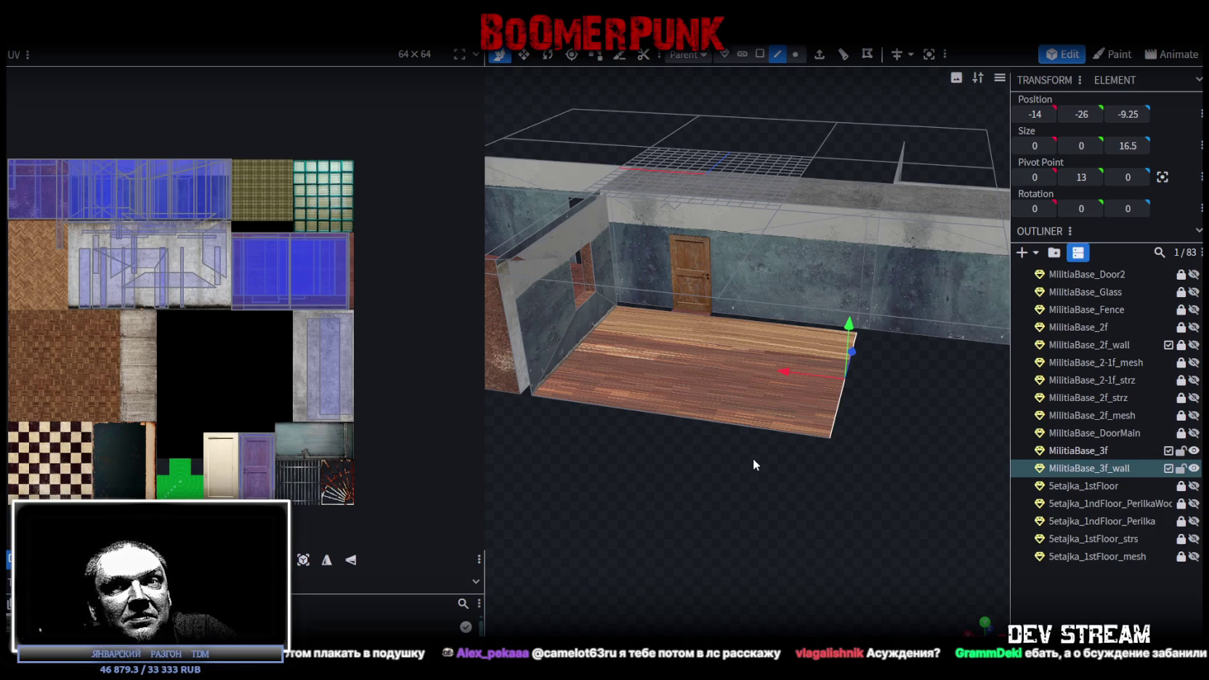
mouse_move(780, 434)
mouse_down()
mouse_move(852, 457)
mouse_move(892, 274)
mouse_up()
Extrude the floor's outer edge along Y+ and raise the new wall to Y -15
click(820, 56)
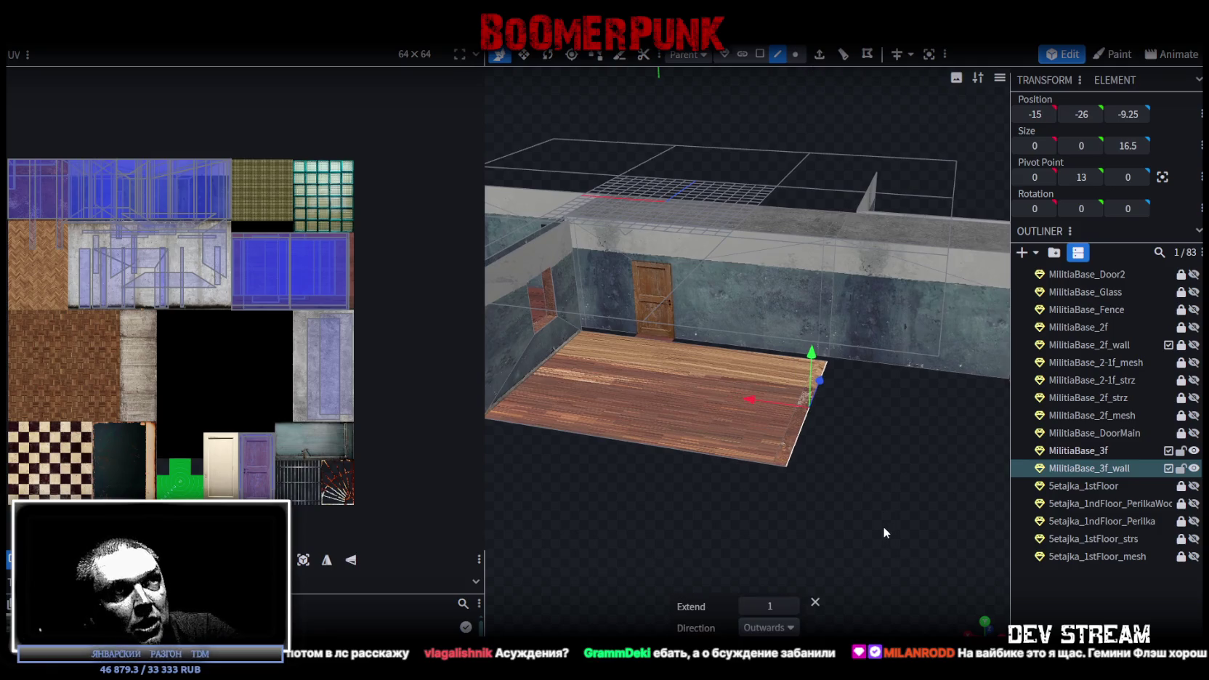
click(768, 627)
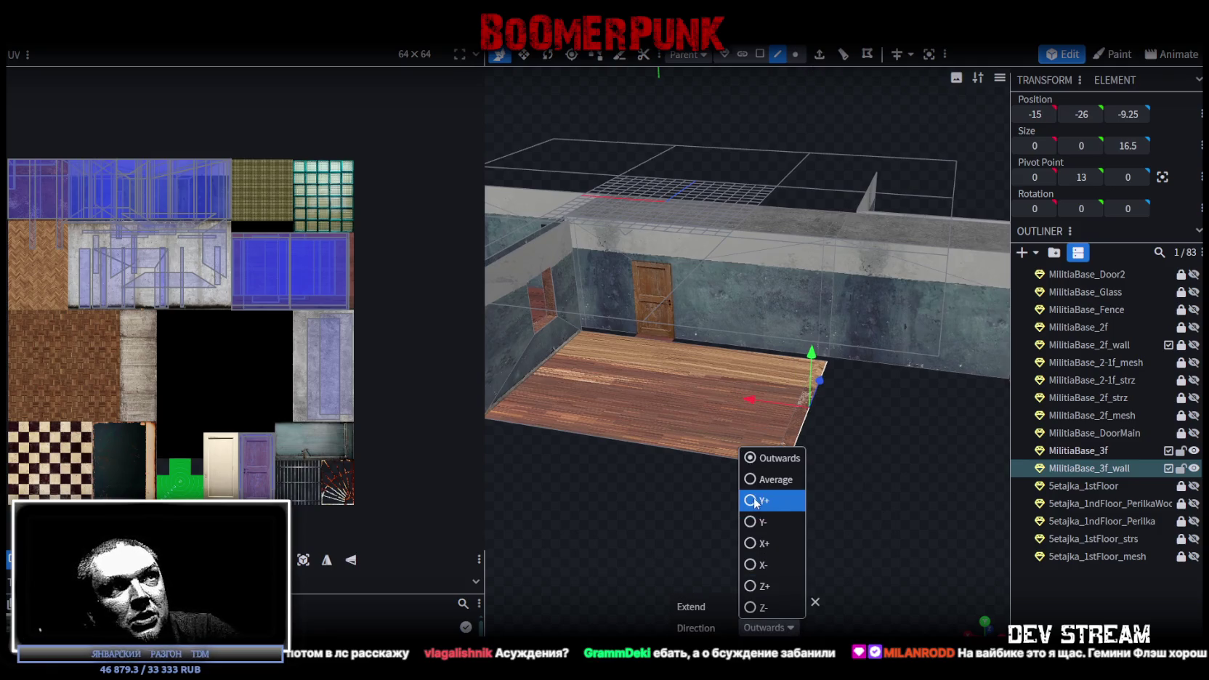
click(762, 499)
drag(809, 504, 867, 473)
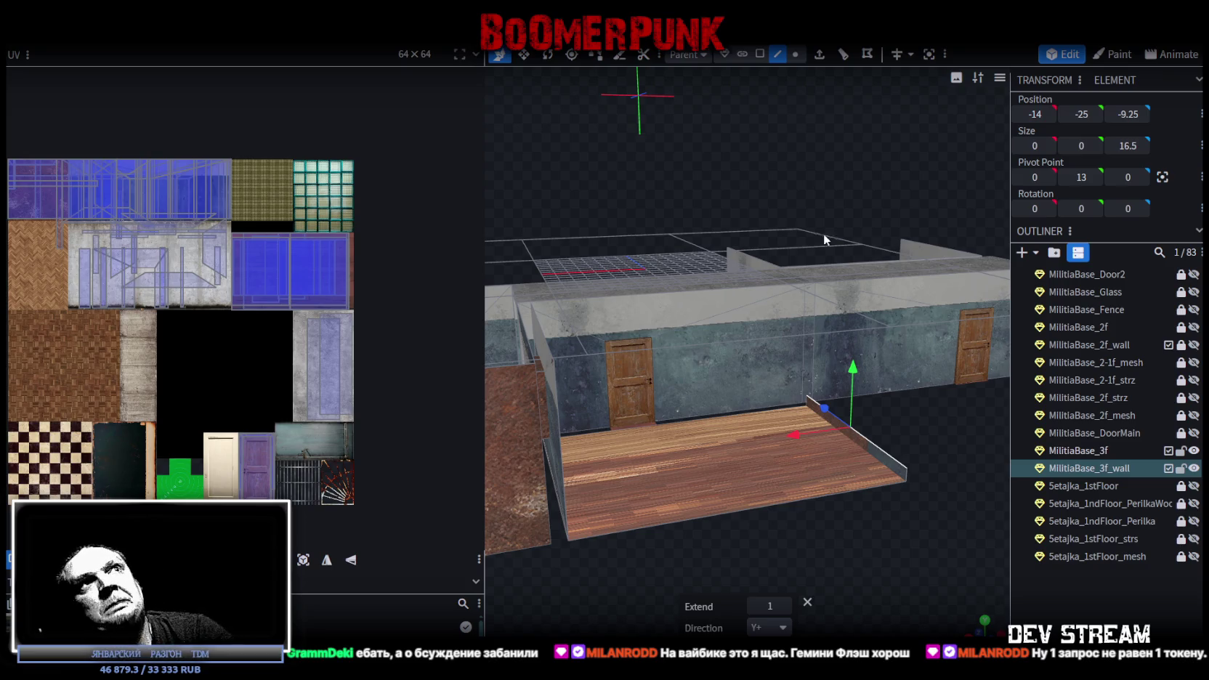
drag(853, 367, 860, 233)
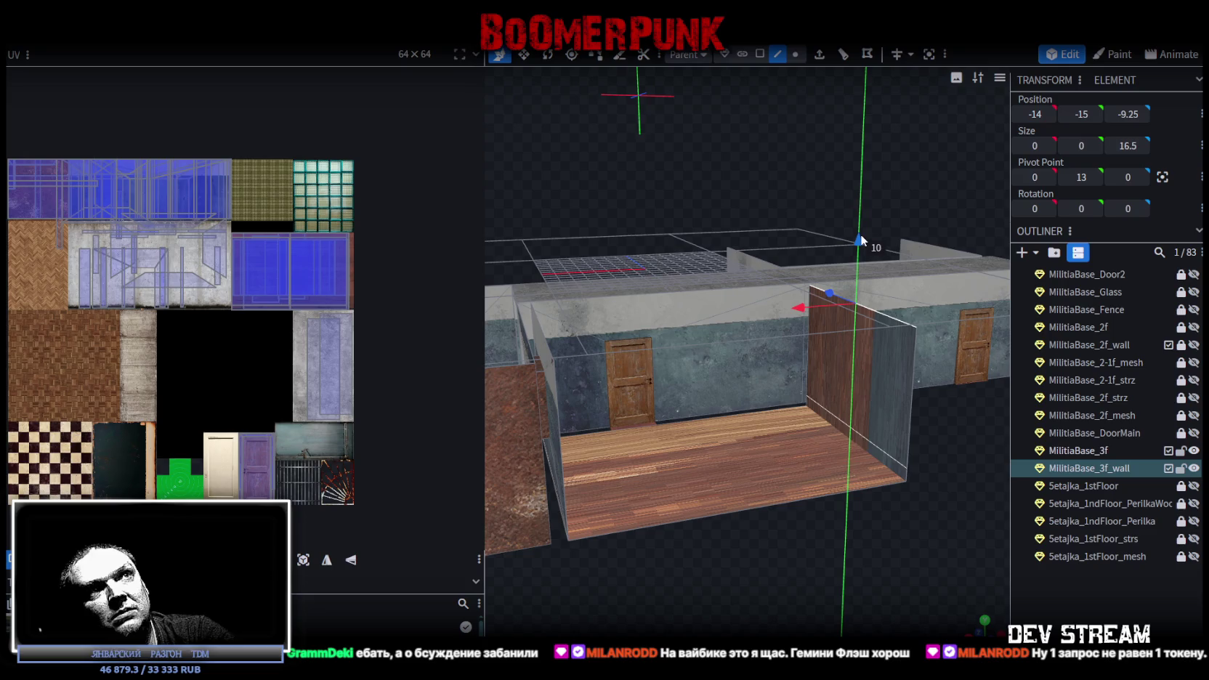
mouse_move(886, 529)
mouse_down()
mouse_move(686, 558)
mouse_move(864, 554)
mouse_move(855, 560)
mouse_up()
mouse_move(837, 445)
mouse_down()
mouse_move(860, 547)
mouse_move(865, 508)
mouse_move(685, 506)
mouse_move(706, 491)
mouse_move(753, 501)
mouse_move(959, 466)
mouse_move(820, 474)
mouse_move(741, 551)
mouse_move(689, 286)
mouse_up()
Select two adjacent wall faces of the room in face mode
click(759, 54)
click(675, 300)
shift+click(755, 247)
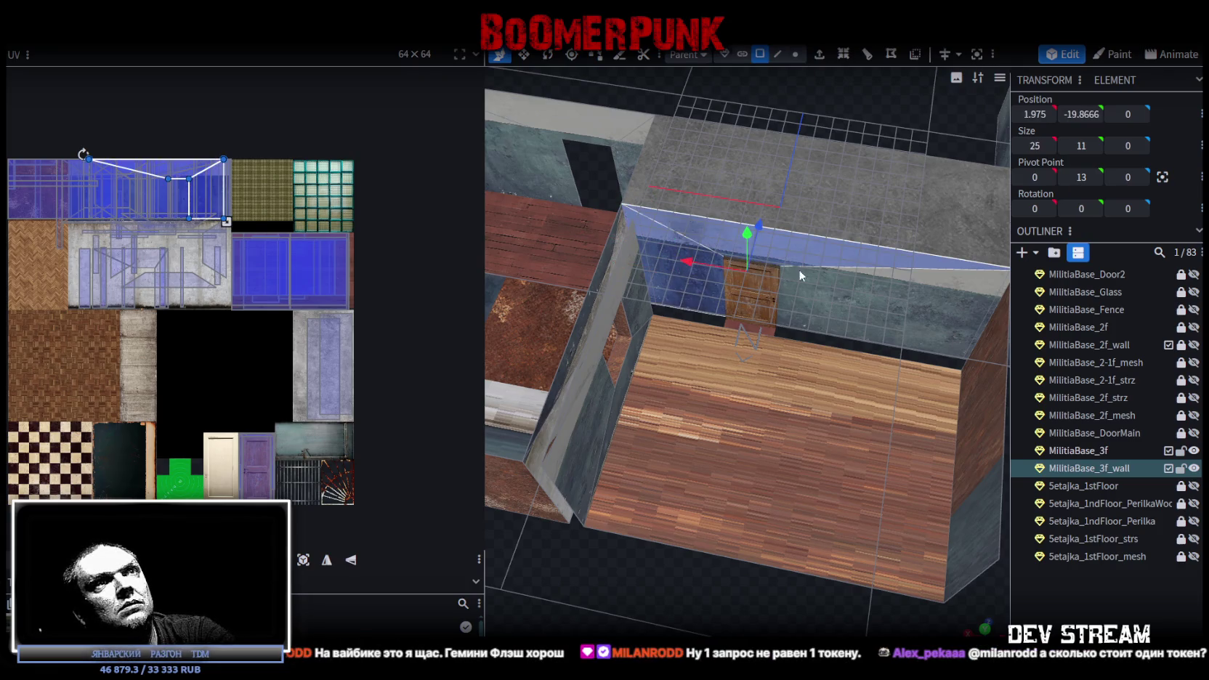
right_click(849, 300)
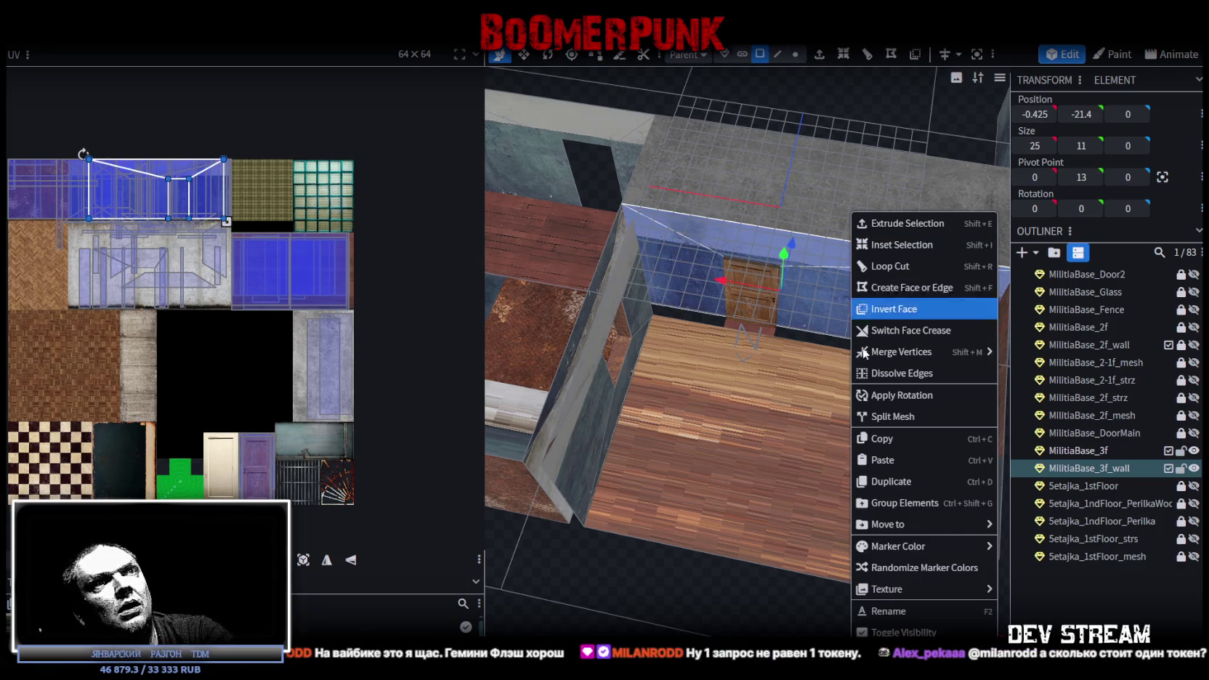
Copy and paste the two wall faces and shift the copy down 1 on Z
click(904, 437)
right_click(866, 284)
click(911, 459)
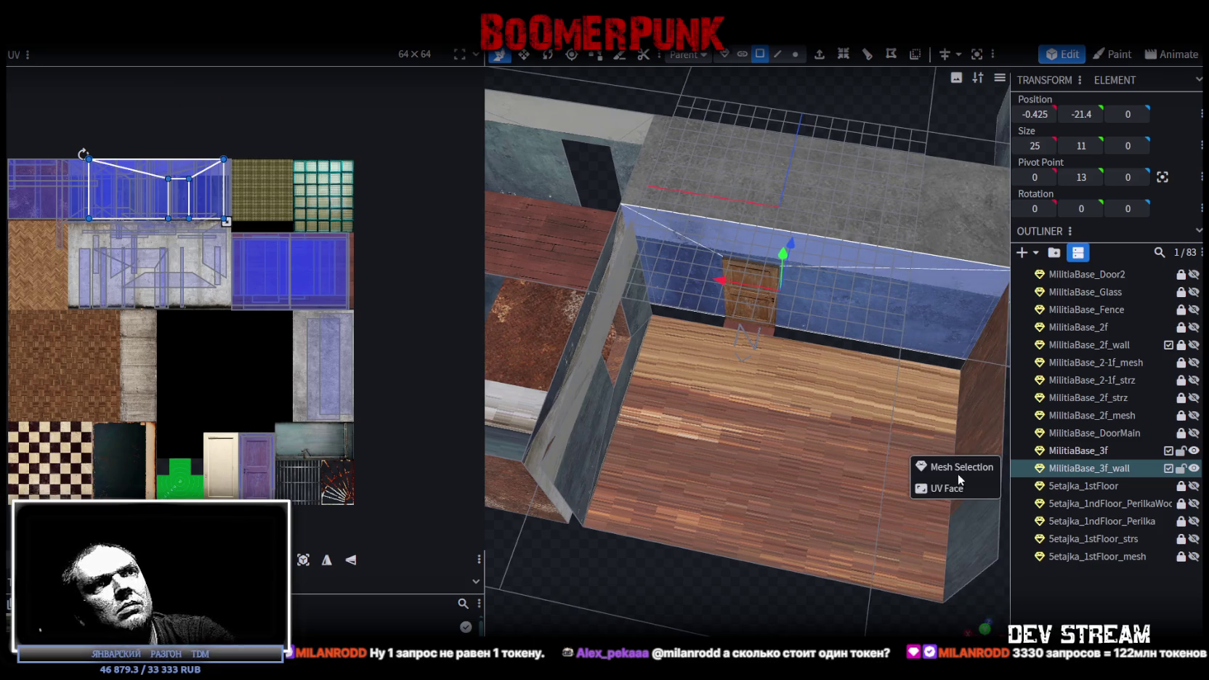
drag(796, 222, 794, 263)
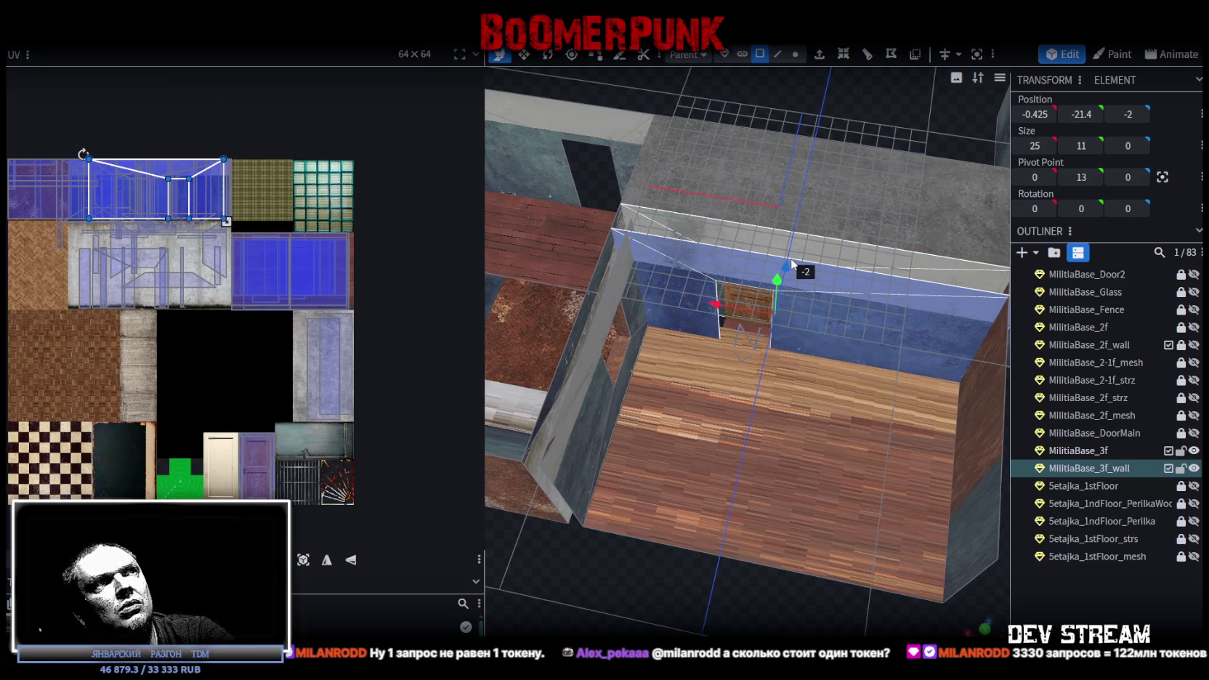
mouse_move(763, 551)
mouse_down()
mouse_move(744, 498)
mouse_move(753, 520)
mouse_up()
scroll(755, 535, up, 3)
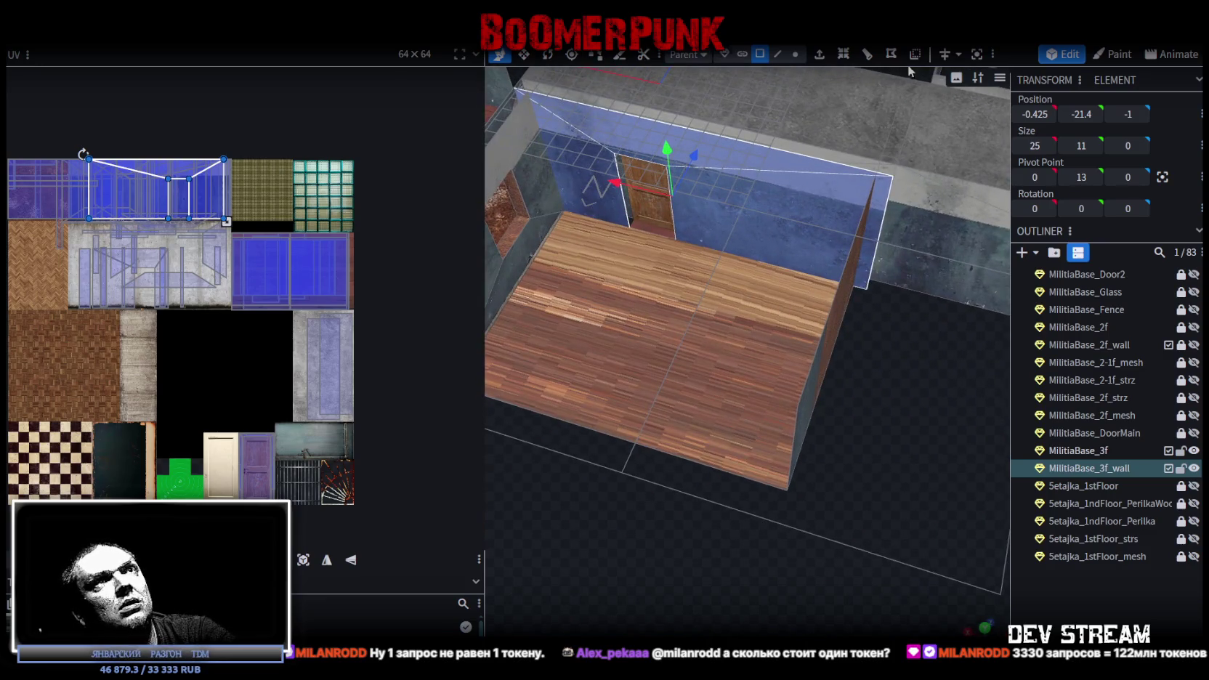
Weld the pasted wall's corner edge onto the walls, stretching it to X 9 and merging vertices
click(777, 53)
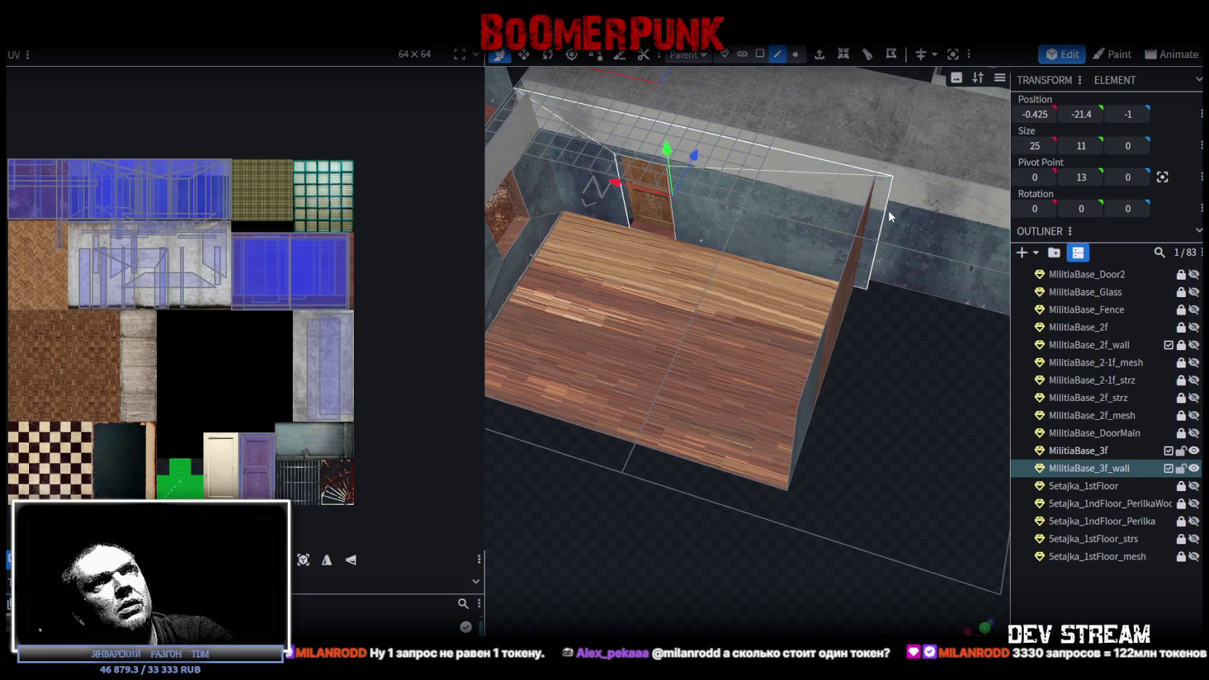
click(886, 210)
drag(819, 220, 808, 217)
click(552, 157)
mouse_move(547, 299)
mouse_down()
mouse_move(877, 571)
mouse_move(692, 210)
mouse_up()
drag(661, 252, 638, 309)
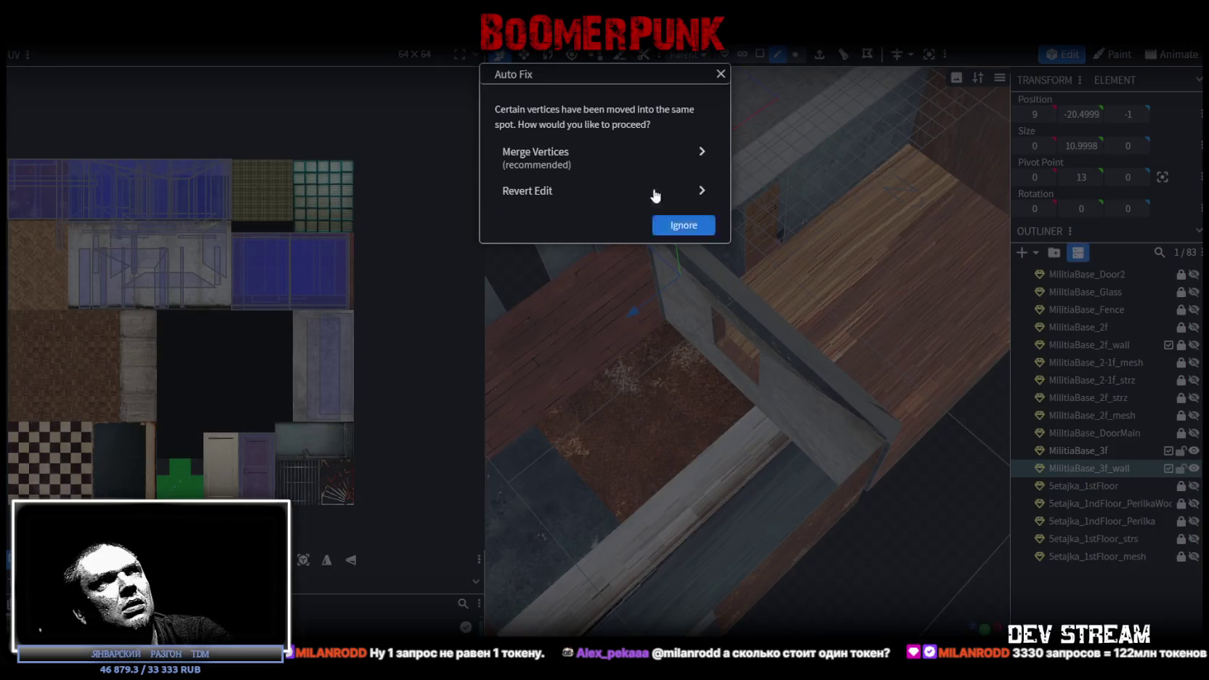
click(604, 160)
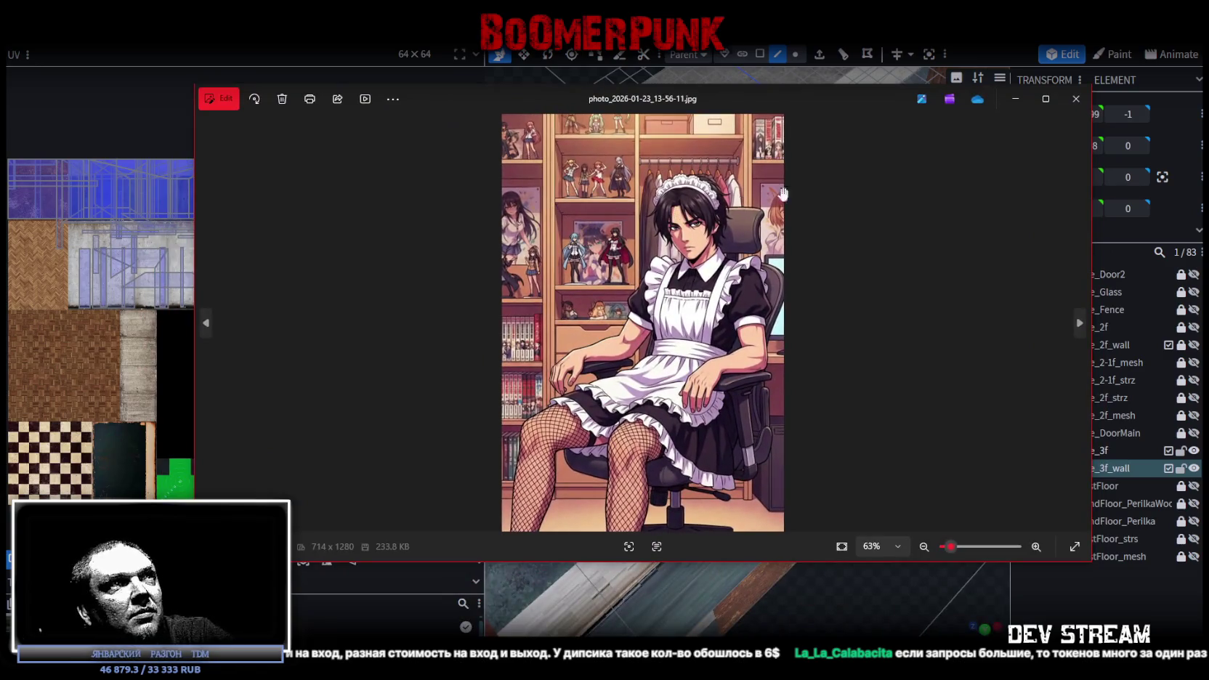
Maximise the illustration photo_2026-01-23_13-56-11.jpg to fill the screen
click(1053, 97)
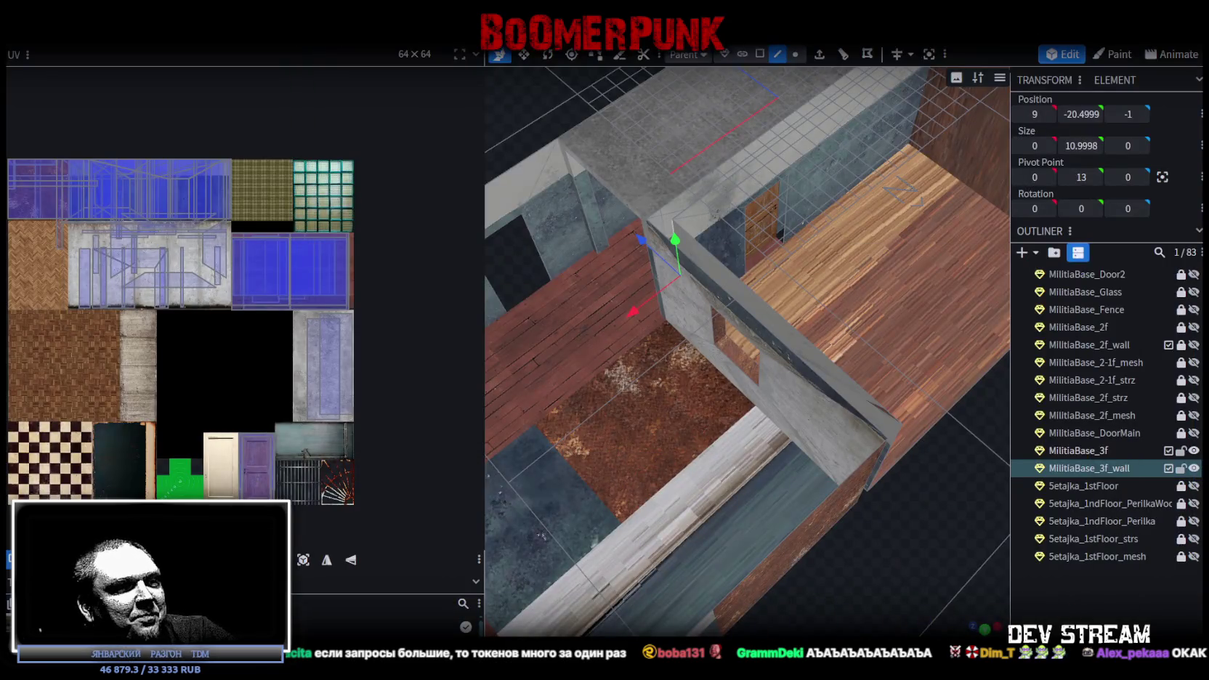
Zoom out and orbit around the new upper-floor walls in Blockbench
scroll(695, 481, down, 3)
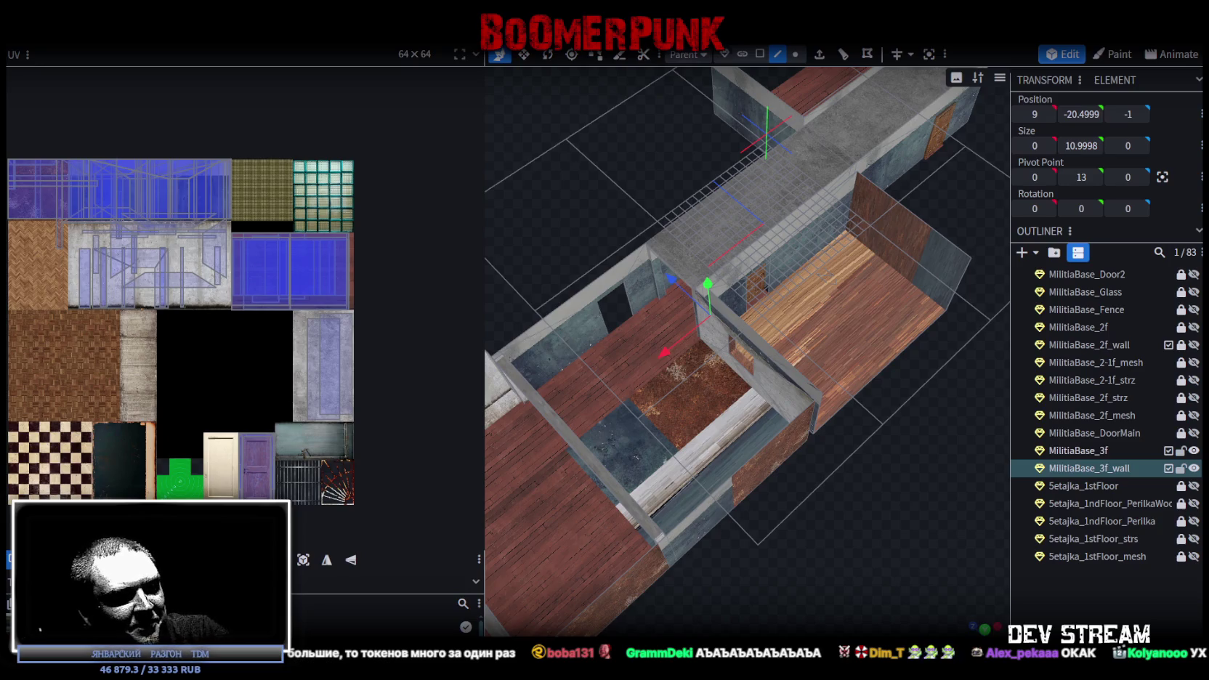
mouse_move(793, 485)
mouse_down()
mouse_move(841, 514)
mouse_move(698, 482)
mouse_move(835, 475)
mouse_move(786, 543)
mouse_move(878, 524)
mouse_up()
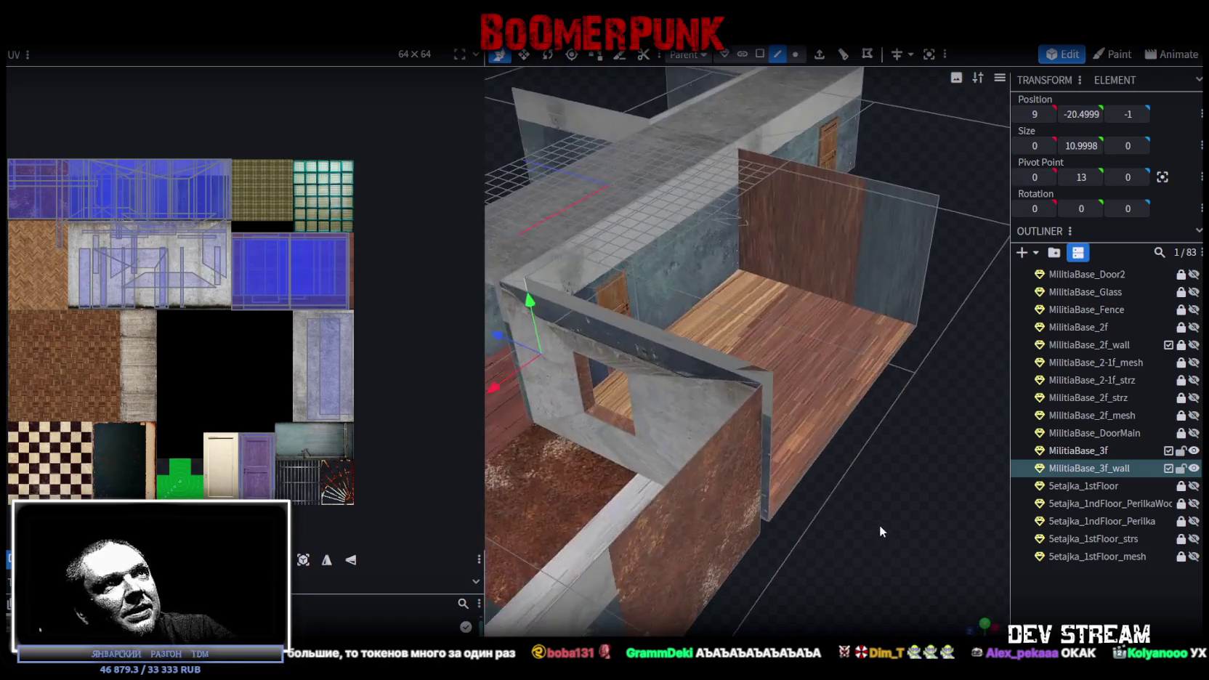
Click through the upper-floor walls and room elements to inspect them
click(929, 239)
mouse_move(852, 472)
mouse_down()
mouse_move(808, 472)
mouse_move(912, 444)
mouse_move(777, 475)
mouse_move(827, 470)
mouse_move(694, 198)
mouse_up()
click(753, 444)
click(671, 183)
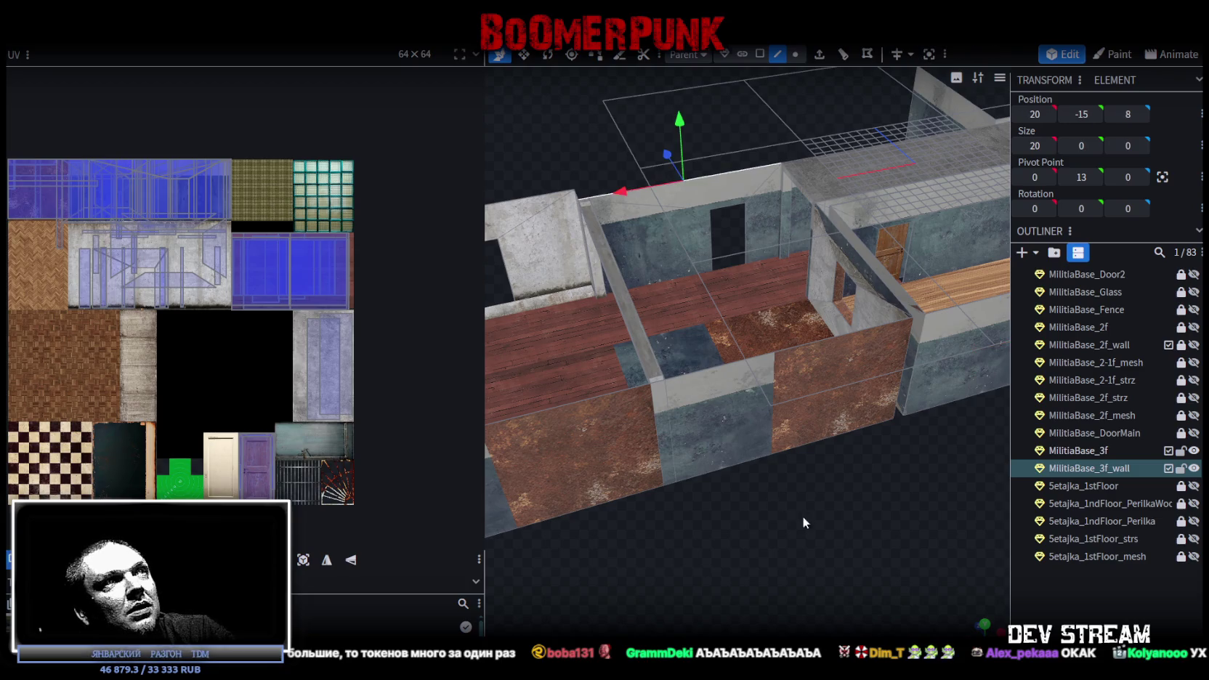
drag(798, 514, 945, 527)
scroll(927, 527, up, 3)
scroll(927, 526, down, 5)
mouse_move(838, 508)
mouse_down()
mouse_move(823, 472)
mouse_move(840, 465)
mouse_move(762, 493)
mouse_move(862, 500)
mouse_up()
click(805, 370)
click(805, 370)
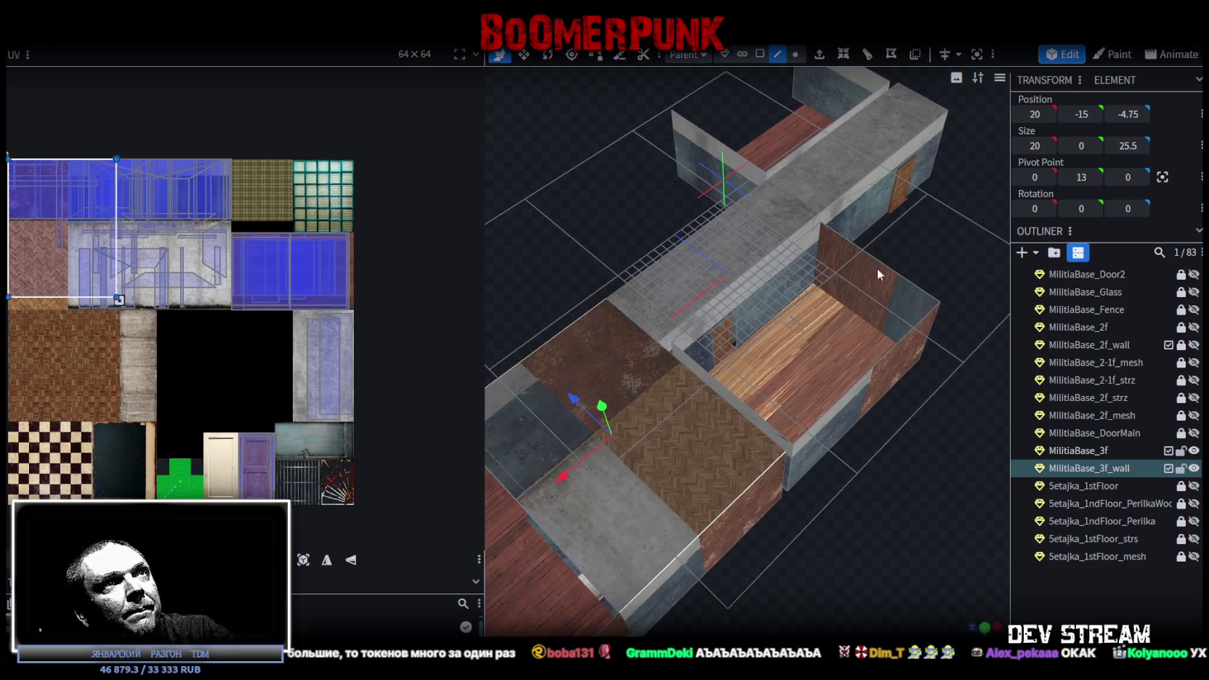
click(801, 239)
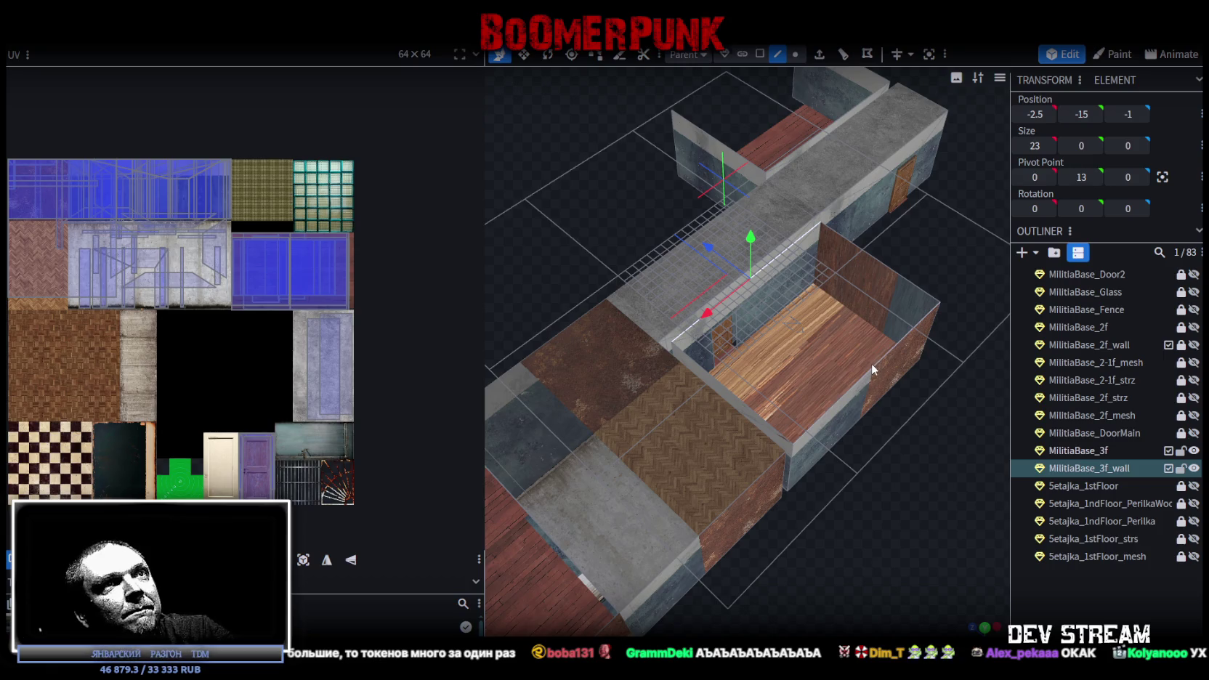
Inspect the roof pieces and save the project as Build0Tutor.bbmodel
scroll(868, 513, down, 3)
drag(868, 514, 665, 230)
scroll(664, 230, up, 5)
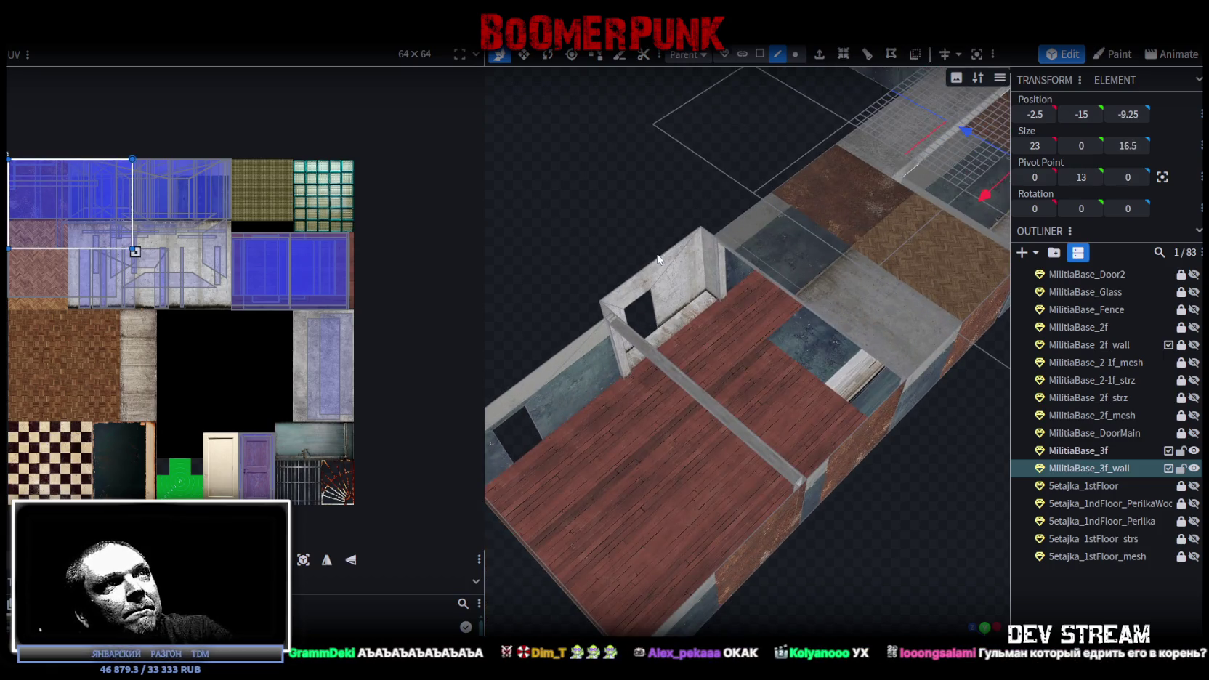
click(862, 425)
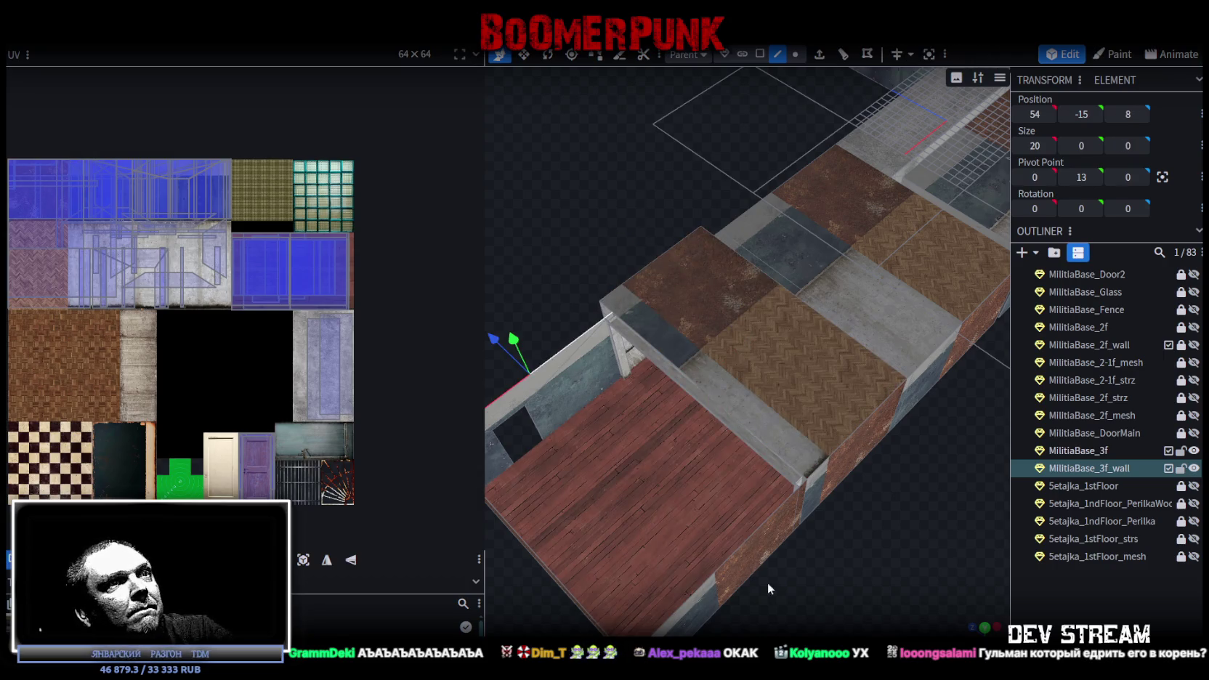
click(750, 542)
scroll(751, 541, down, 5)
key(ctrl+s)
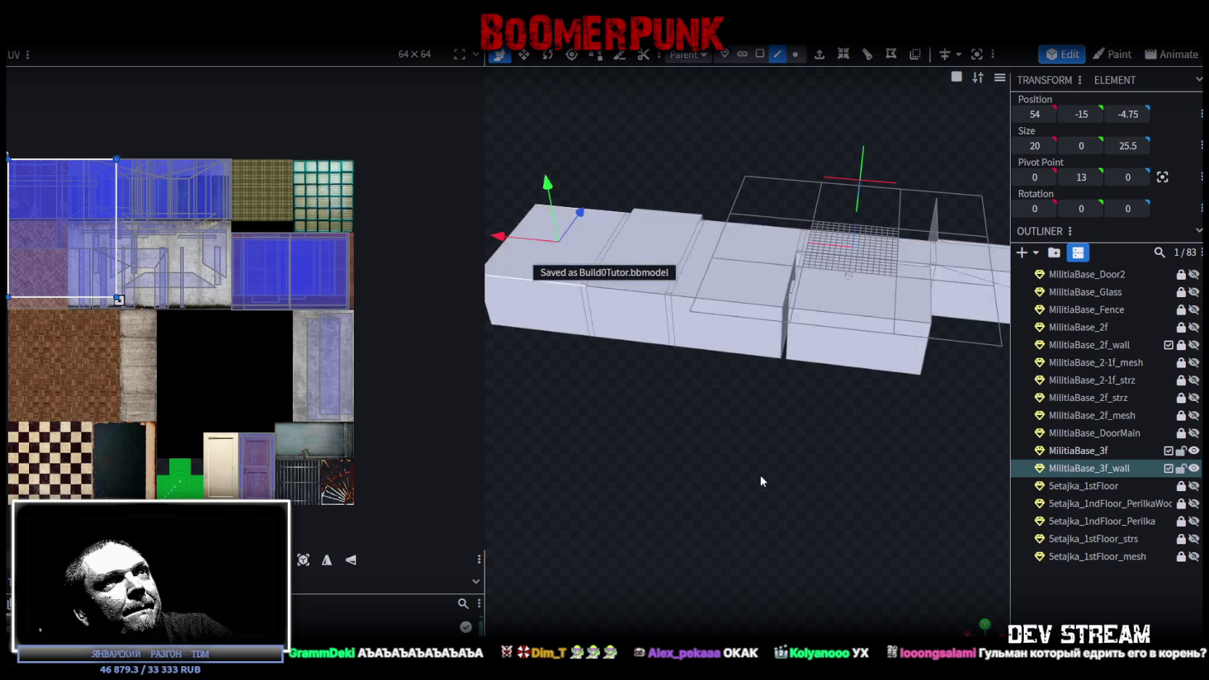
Slide the green third-floor floor 4 units along X to -15.5 and re-save Build0Tutor.bbmodel
key(z)
key(z)
key(z)
mouse_move(772, 502)
mouse_down()
mouse_move(807, 454)
mouse_move(751, 456)
mouse_move(806, 464)
mouse_move(804, 478)
mouse_move(791, 401)
mouse_up()
scroll(752, 464, up, 3)
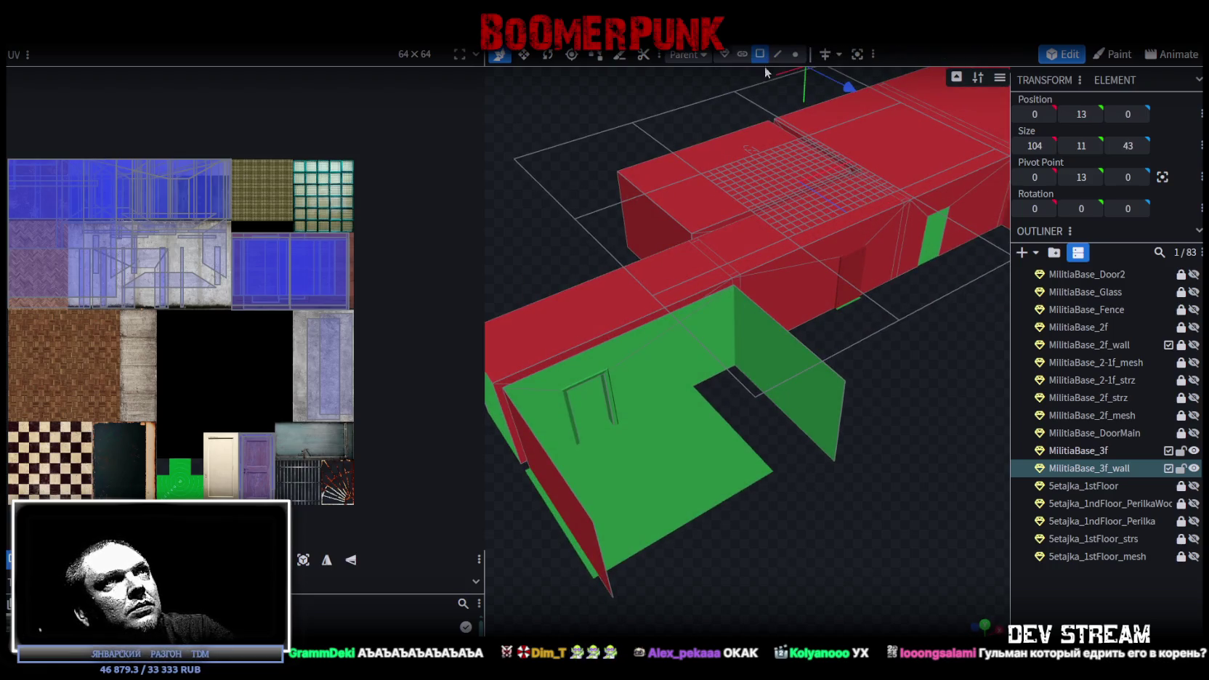
click(720, 422)
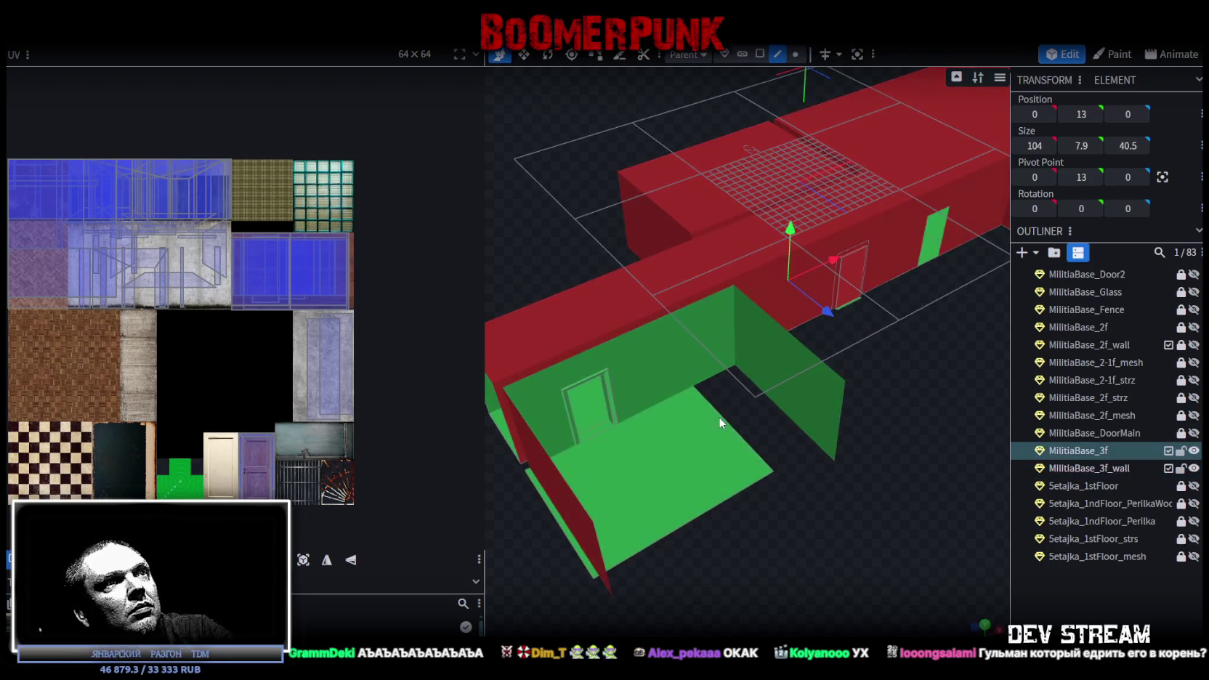
drag(777, 400, 811, 392)
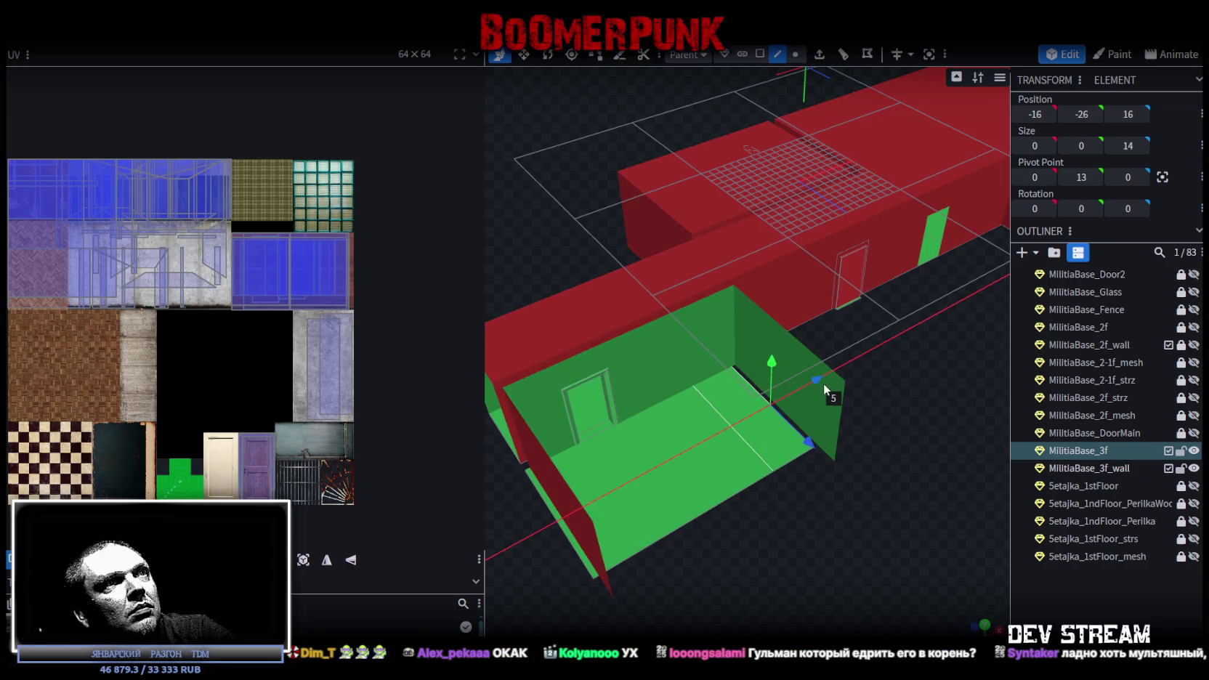
scroll(888, 422, up, 3)
drag(858, 430, 746, 414)
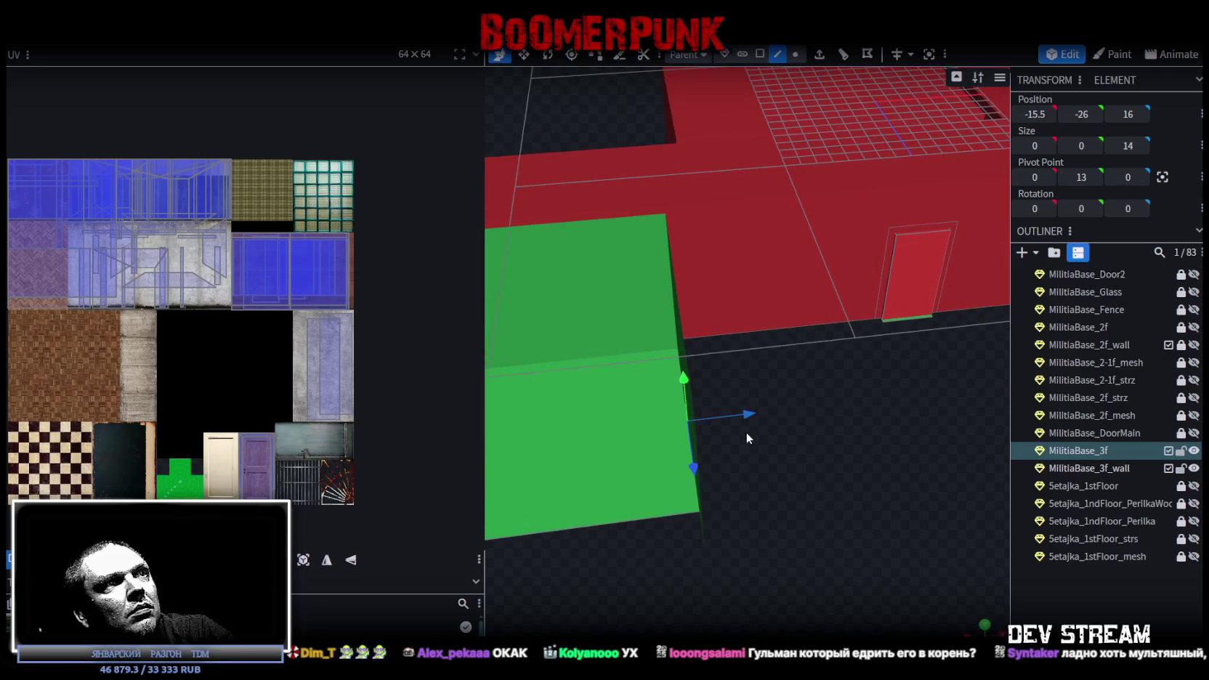
scroll(654, 541, down, 5)
drag(706, 529, 733, 508)
key(ctrl+s)
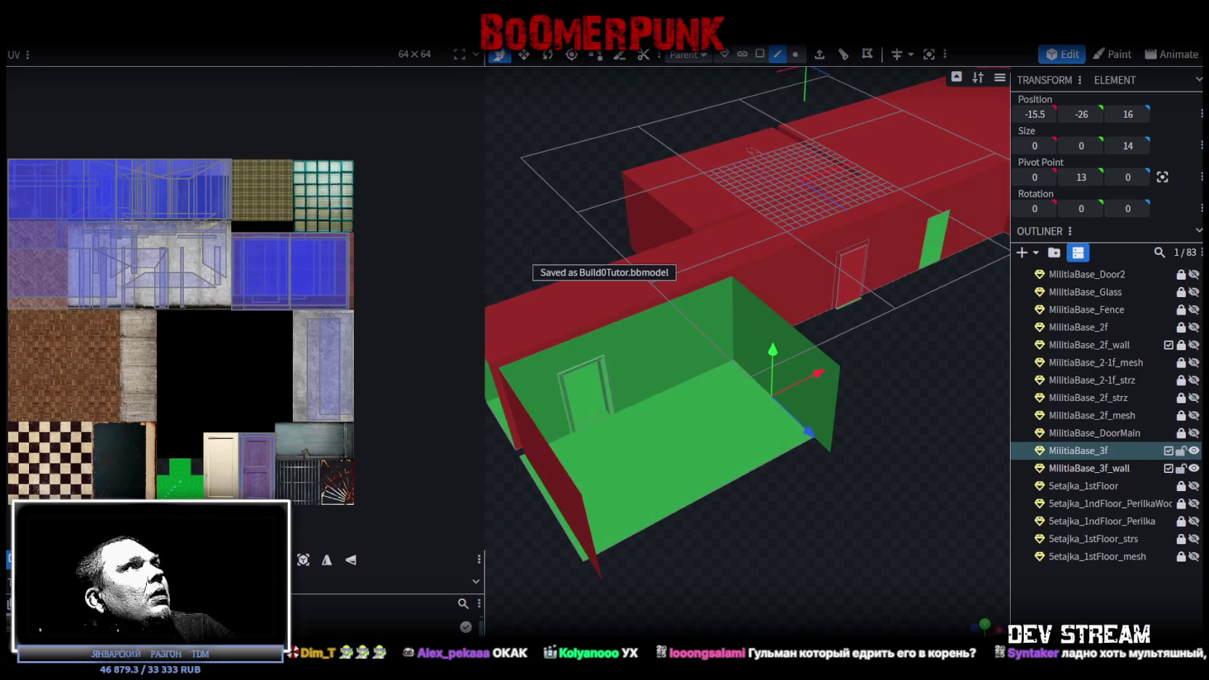
Open the File menu, then view the building from above and select MilitiaBase_3f_wall
click(109, 37)
mouse_move(189, 288)
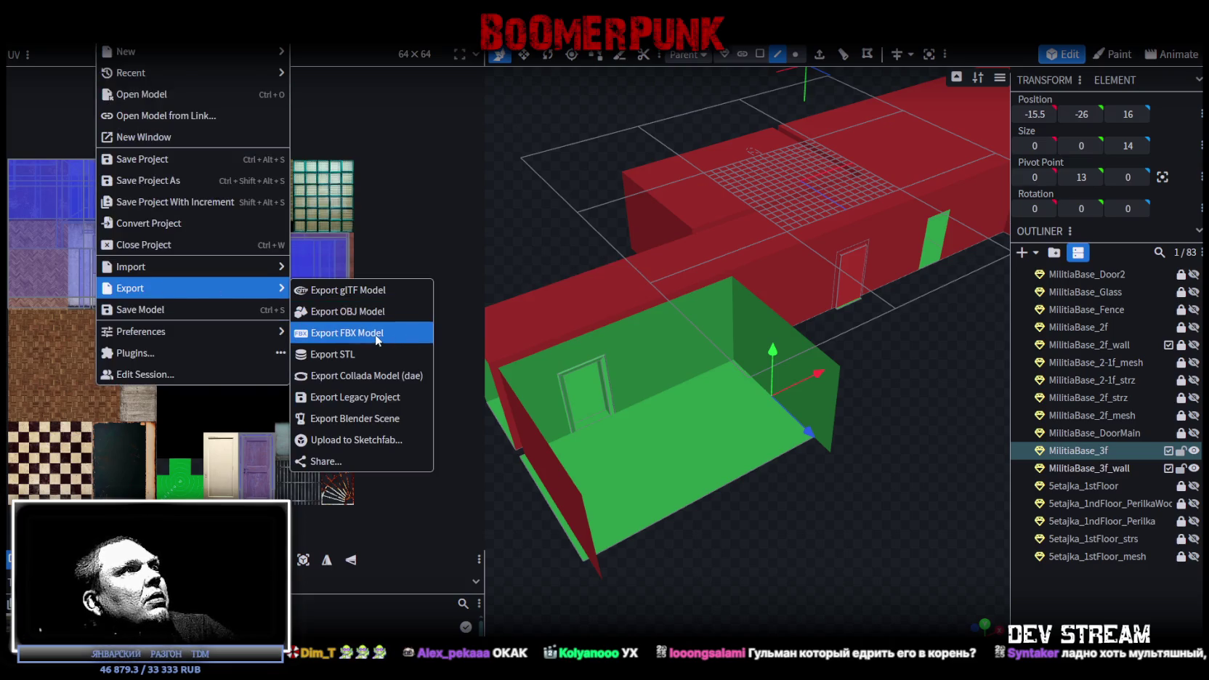
mouse_move(726, 435)
mouse_down()
mouse_move(790, 472)
mouse_move(588, 337)
mouse_up()
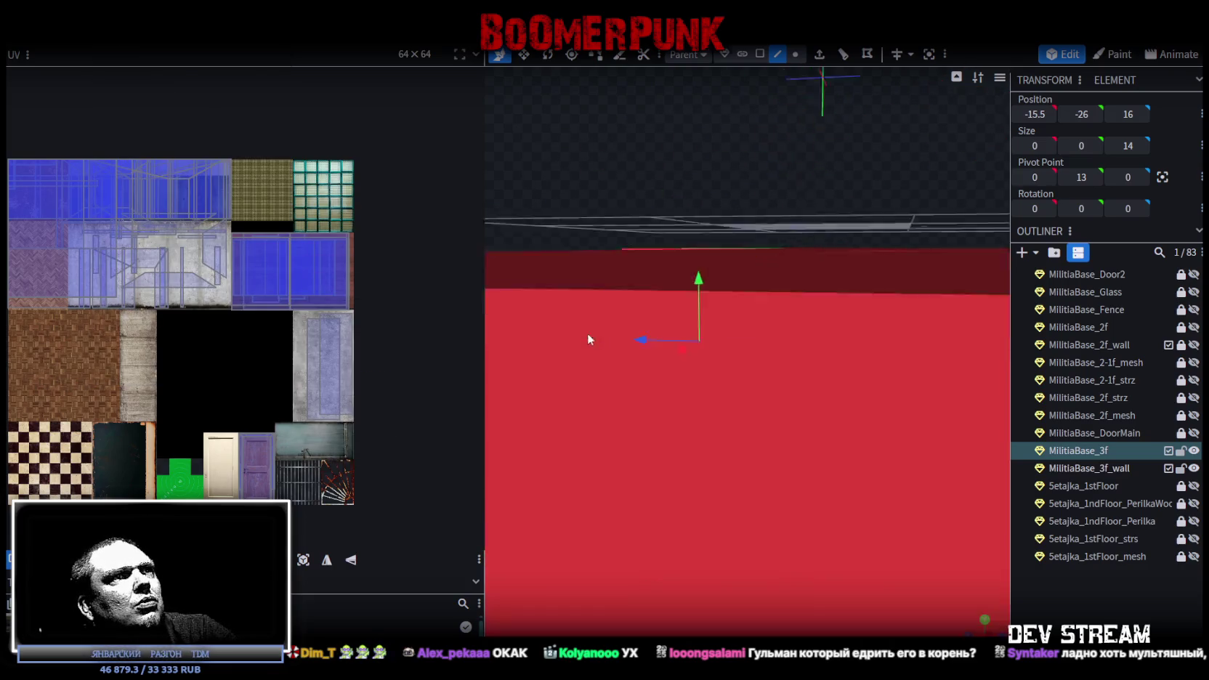
scroll(588, 337, up, 5)
scroll(583, 337, down, 10)
mouse_move(937, 386)
mouse_down()
mouse_move(841, 393)
mouse_move(756, 487)
mouse_move(732, 281)
mouse_up()
click(732, 281)
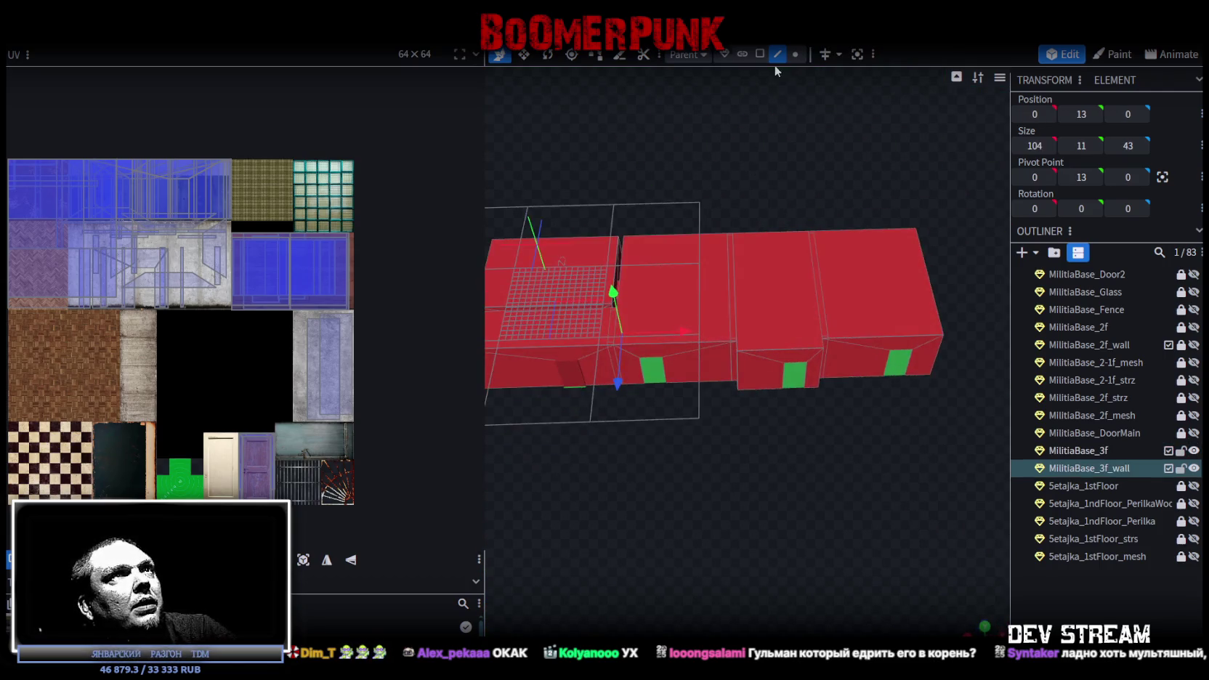
Delete the red mesh's roof face to expose the green room below
click(799, 265)
key(Delete)
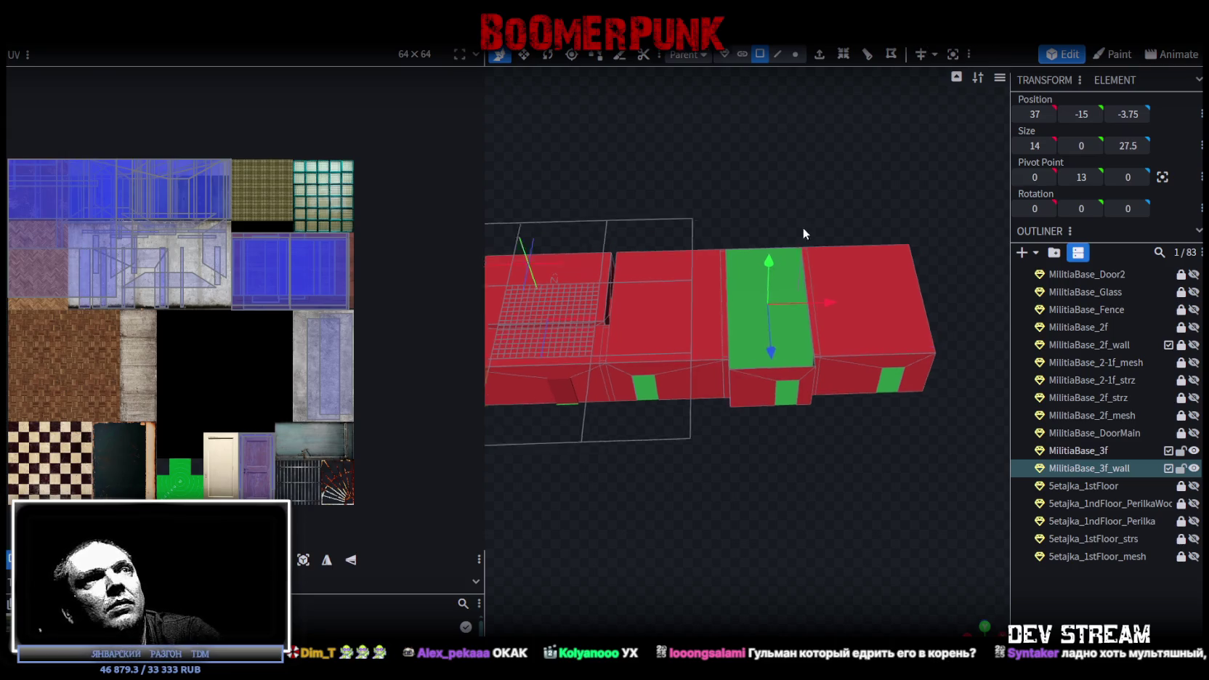
drag(804, 235, 707, 238)
scroll(707, 256, up, 3)
scroll(784, 435, up, 3)
Select an edge of the green room's floor in edge selection mode
click(811, 433)
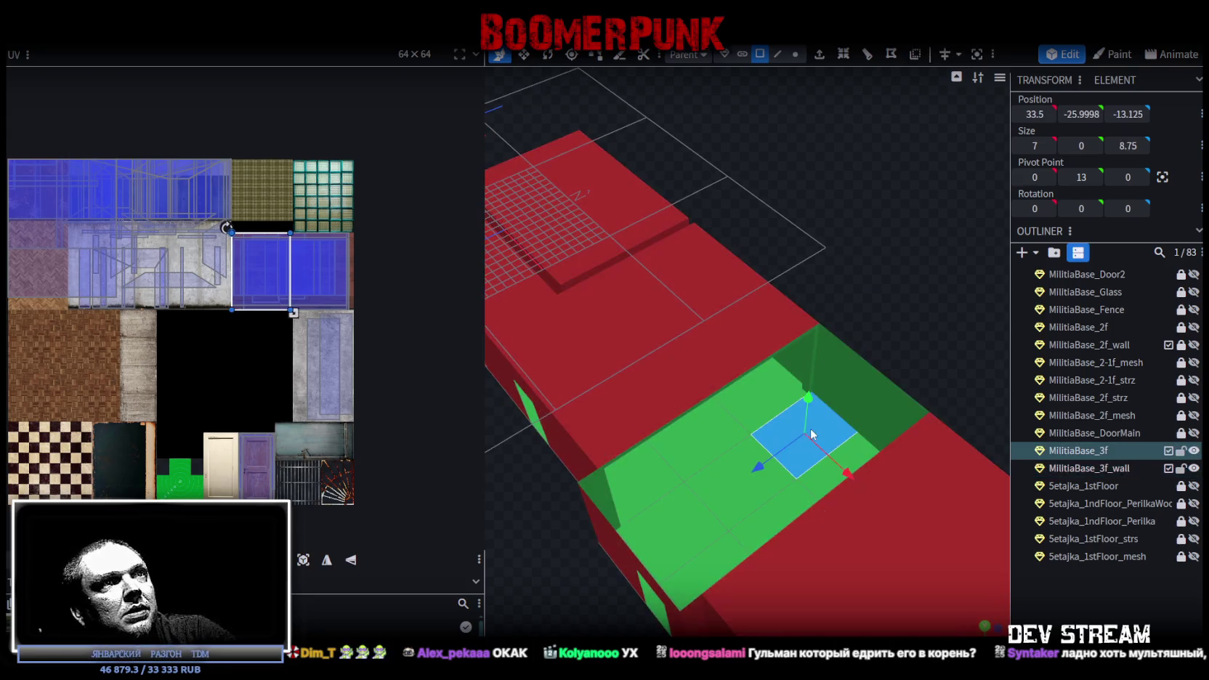
mouse_move(905, 301)
mouse_down()
mouse_move(869, 250)
mouse_move(904, 273)
mouse_up()
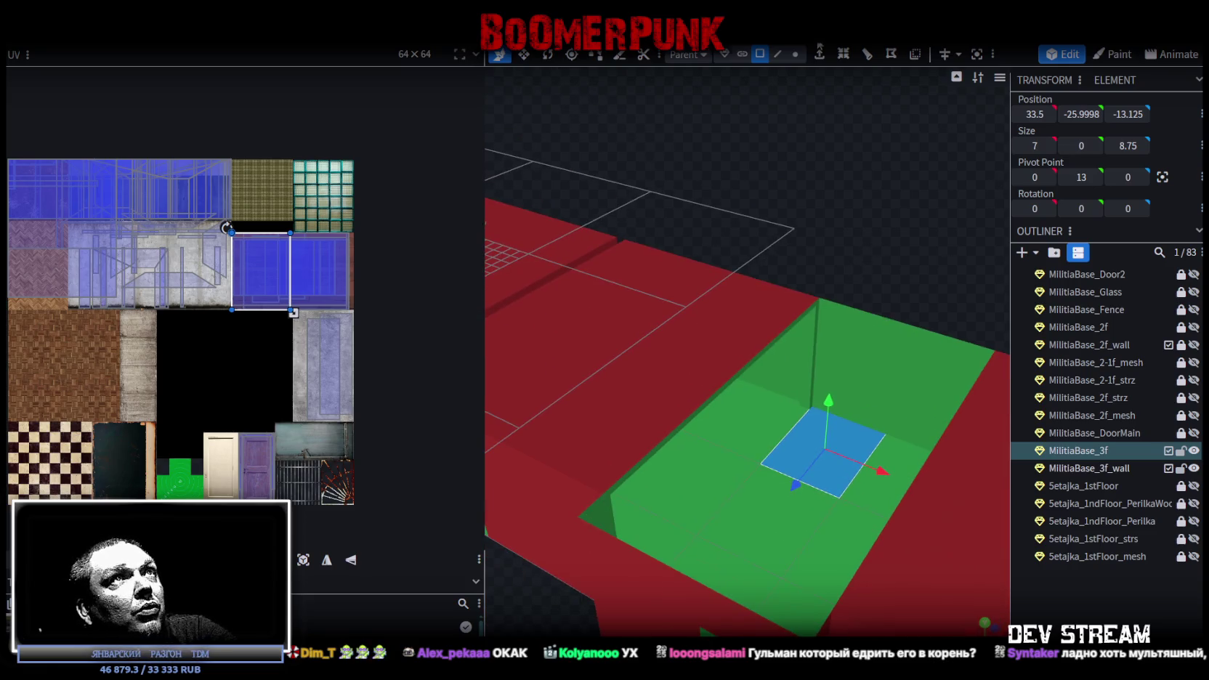
click(777, 54)
drag(767, 432, 783, 452)
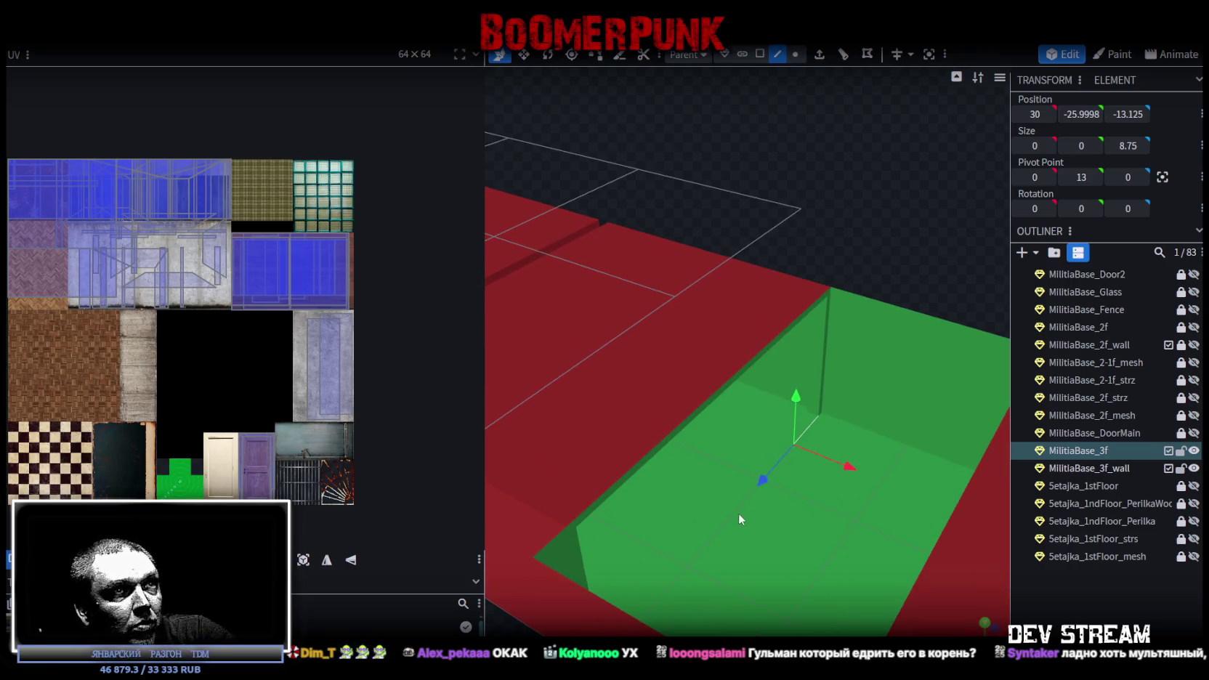
drag(907, 270, 844, 248)
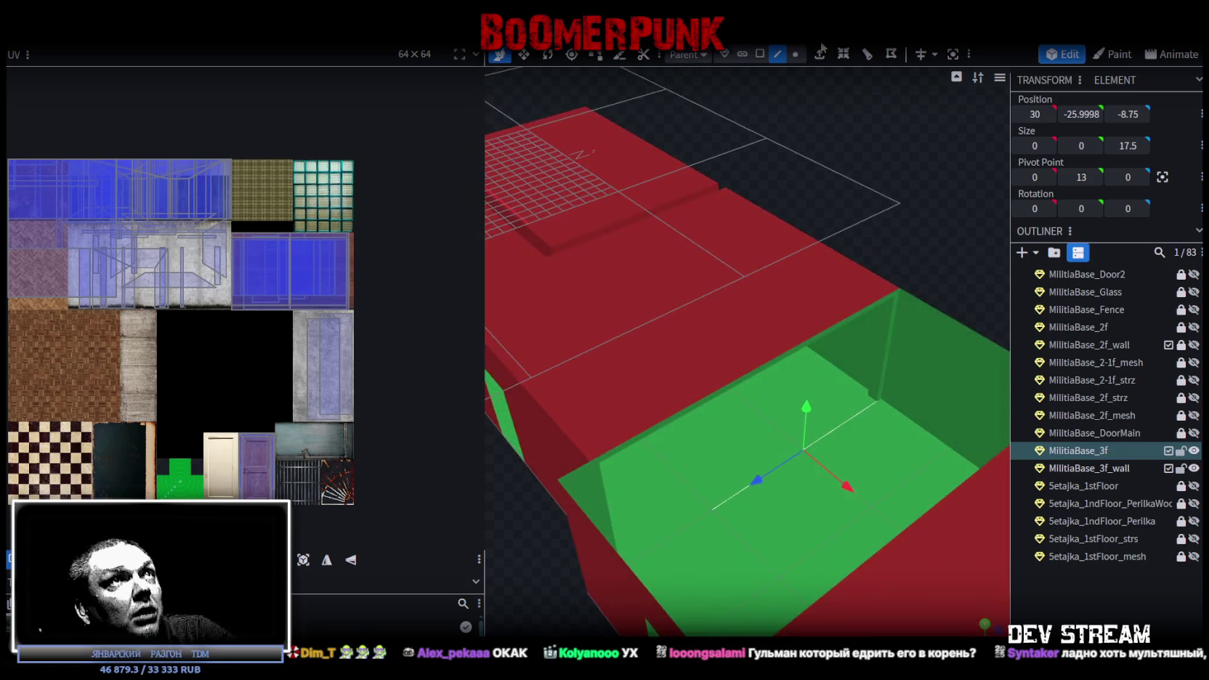
Extrude the floor edge upward along Y+ by 3 units into a low wall
click(821, 58)
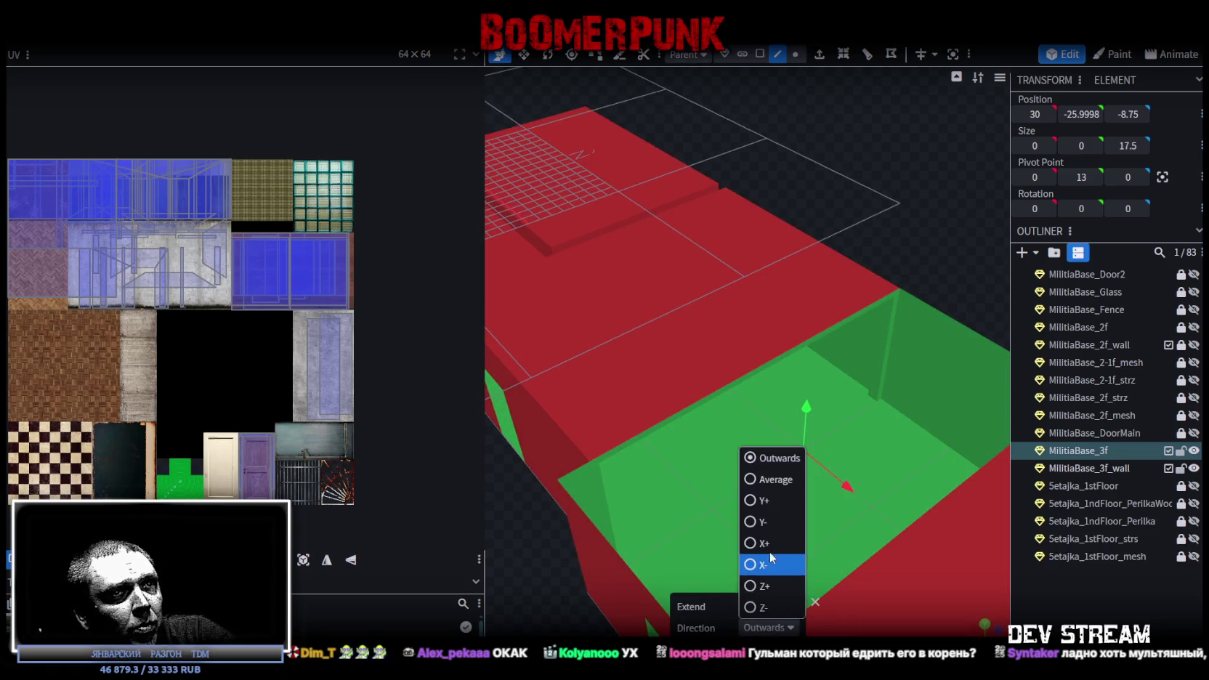
click(759, 501)
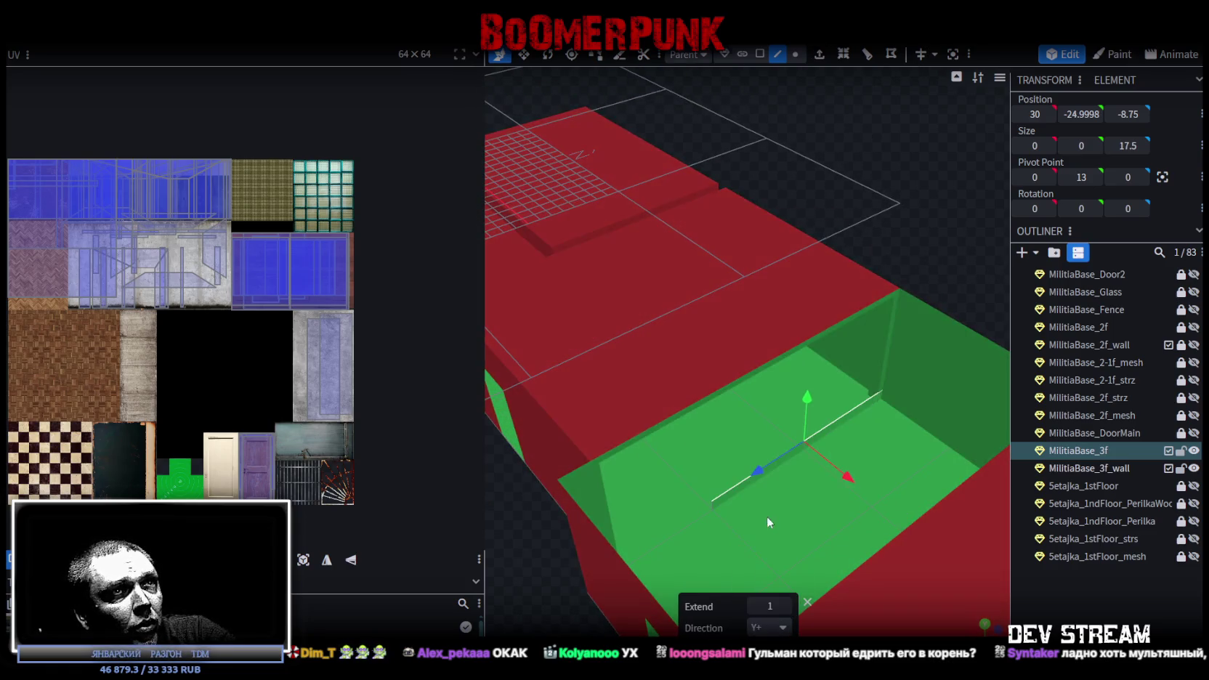
click(785, 606)
click(785, 606)
click(752, 605)
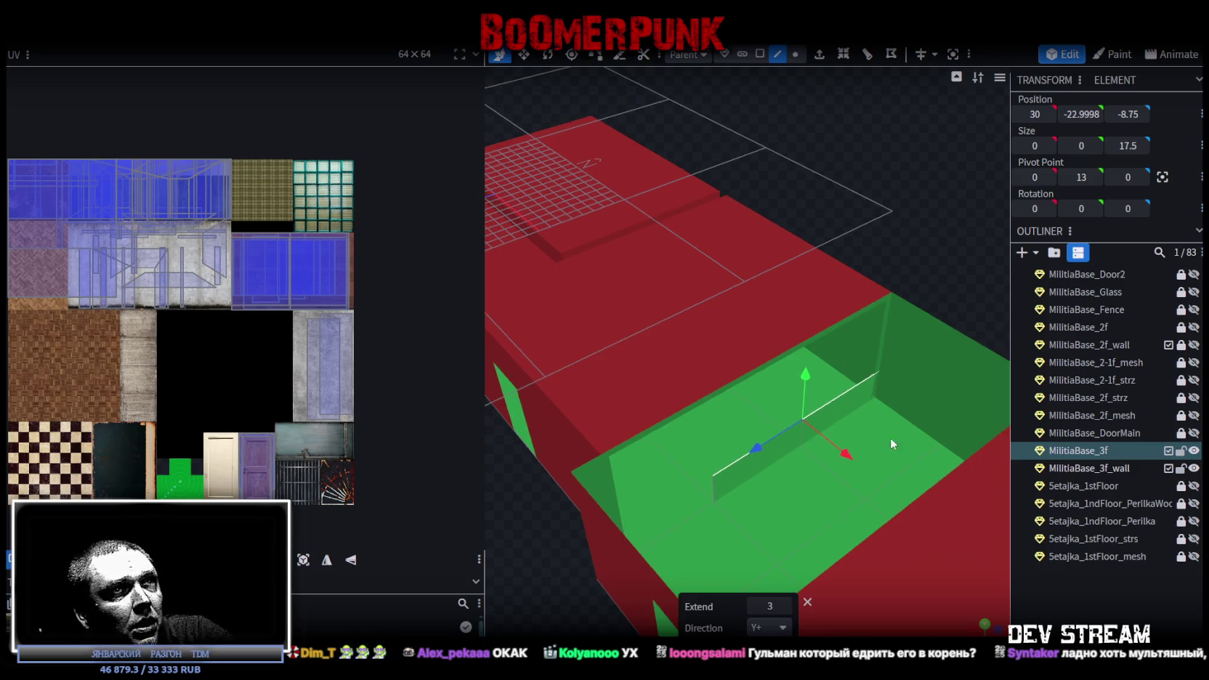
drag(755, 595, 959, 218)
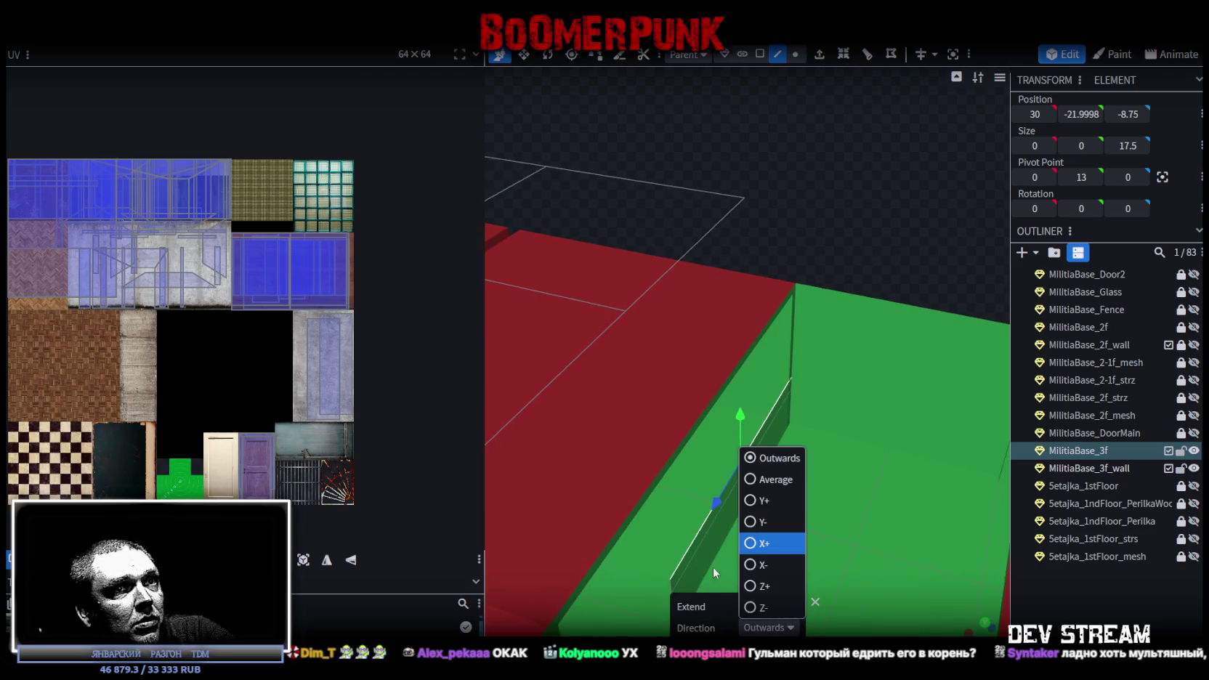
Change the extrusion to X- by 2, then Y- by 2 units
click(749, 568)
click(785, 607)
drag(857, 189, 872, 102)
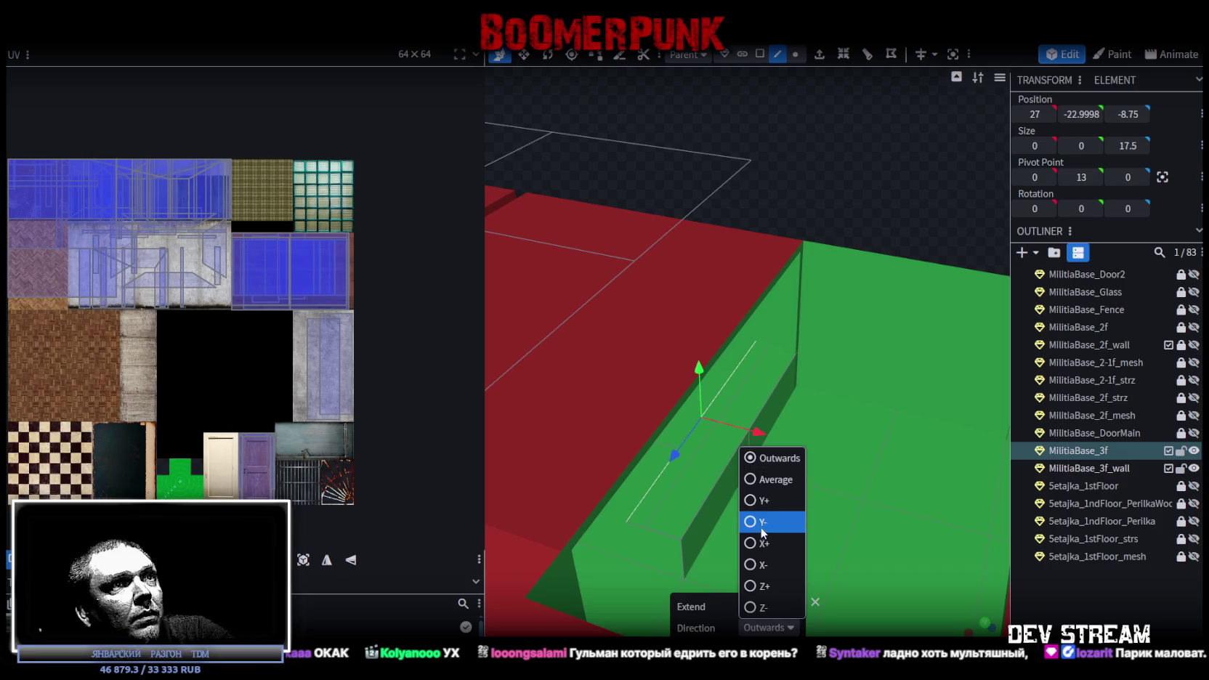
click(762, 533)
click(785, 606)
mouse_move(778, 563)
mouse_down()
mouse_move(809, 176)
mouse_move(733, 242)
mouse_move(720, 444)
mouse_move(744, 461)
mouse_move(743, 140)
mouse_move(850, 280)
mouse_up()
Select the MilitiaBase_3f_wall object and a face of its mesh
click(741, 407)
click(864, 257)
mouse_move(750, 388)
mouse_down()
mouse_move(859, 373)
mouse_move(761, 261)
mouse_up()
Export the model as FBX, overwriting Build0Tutor.fbx, and switch to Unity
click(109, 33)
mouse_move(130, 287)
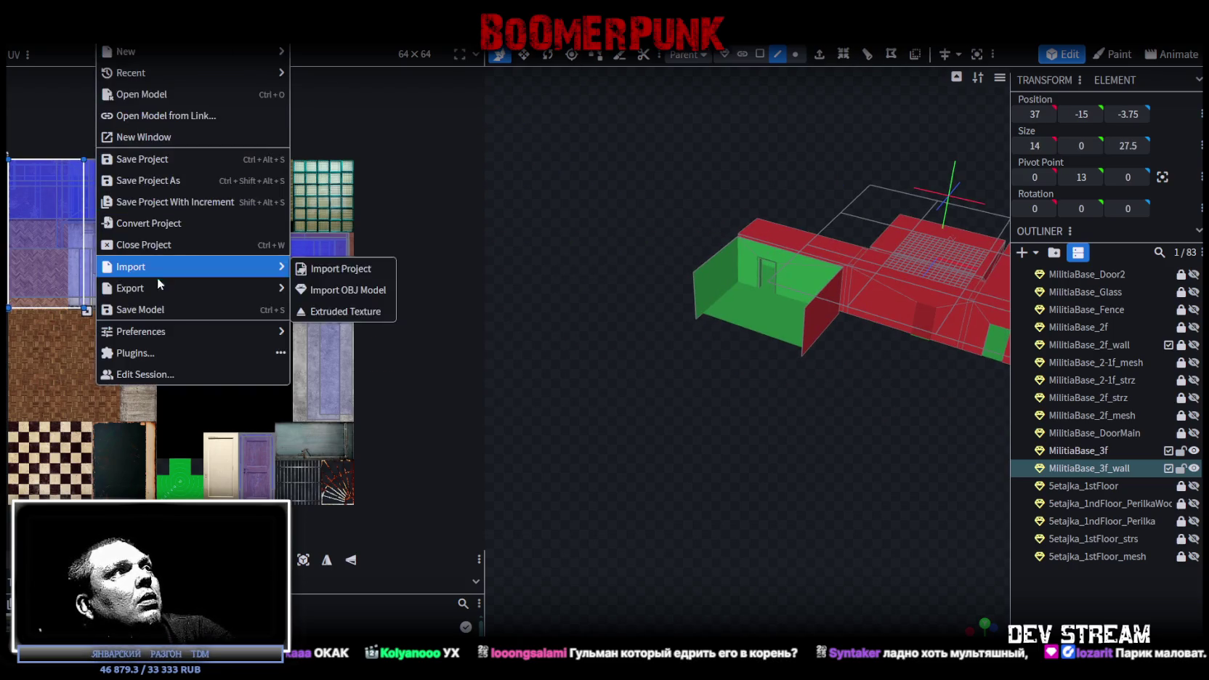
click(347, 329)
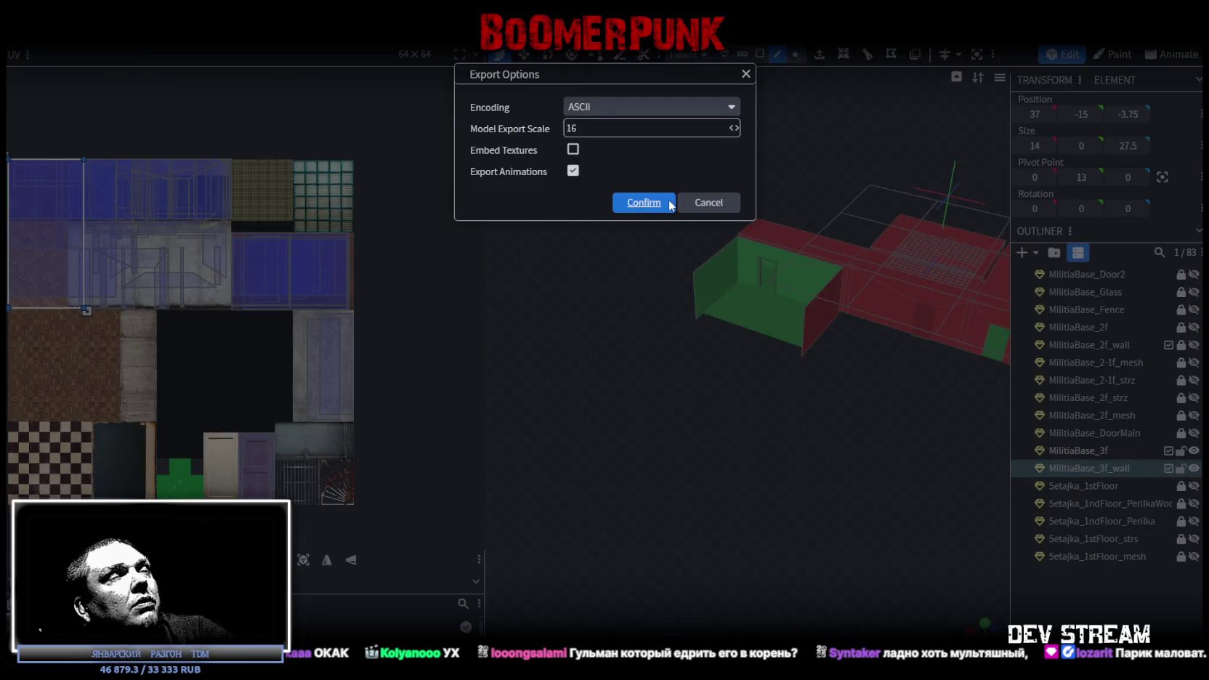
click(669, 205)
double_click(302, 156)
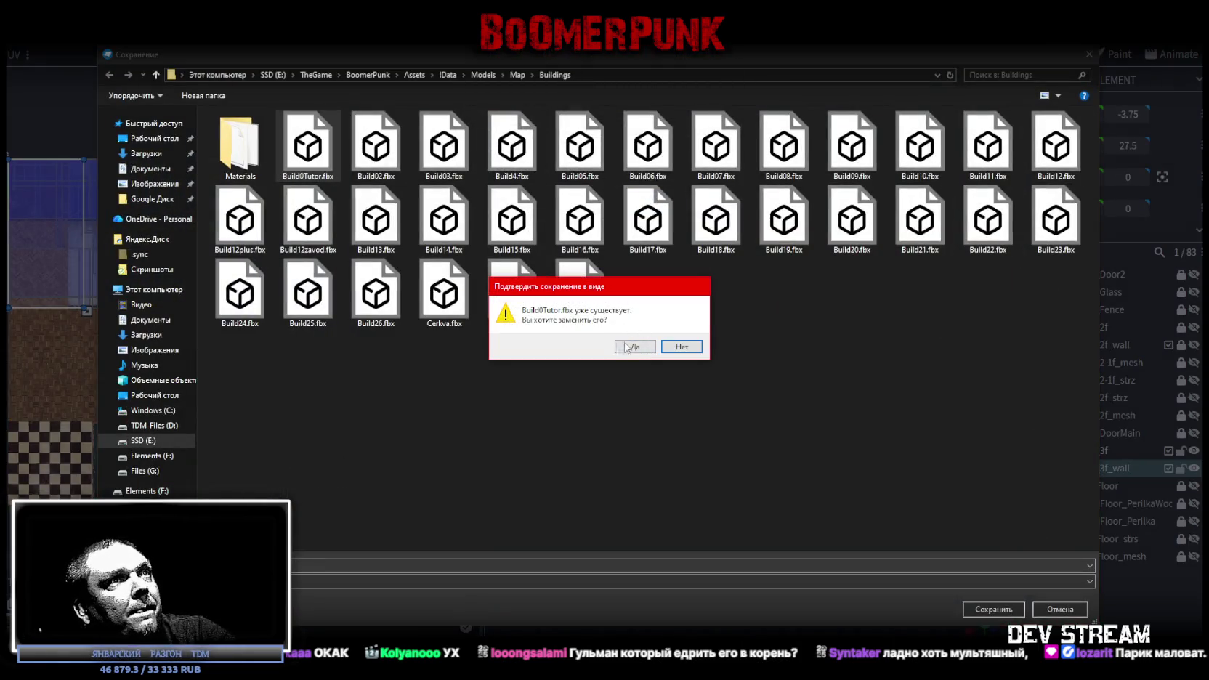
click(622, 345)
key(alt+Tab)
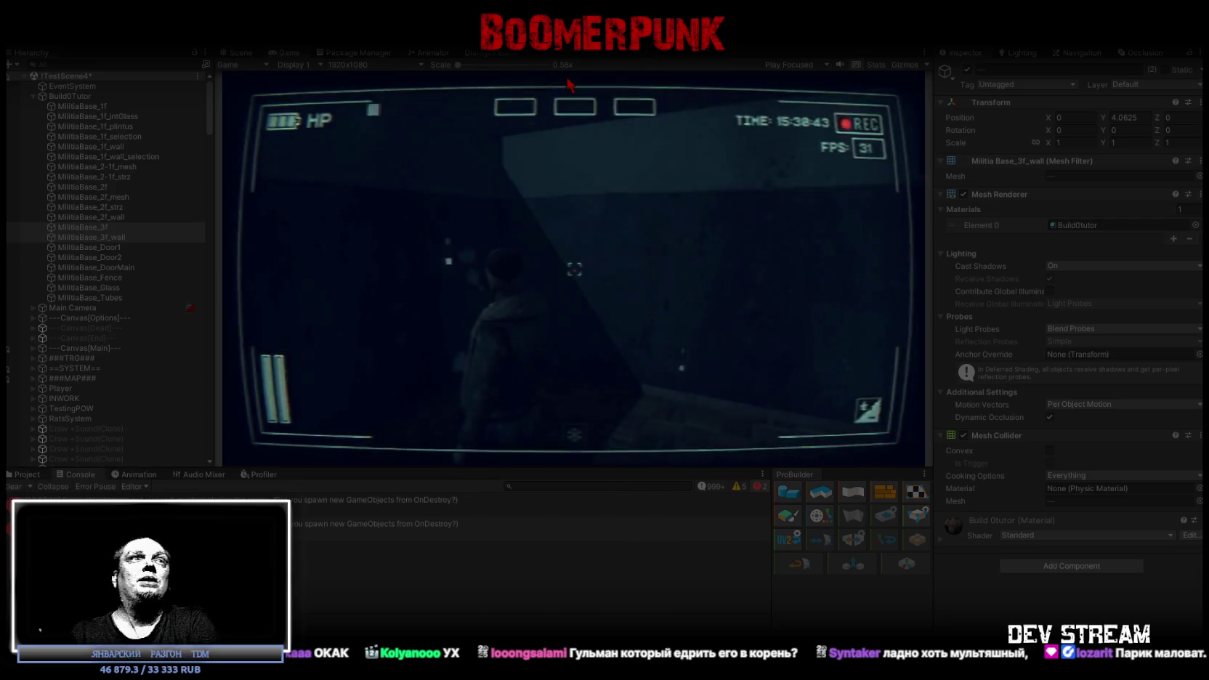
Maximize the game view and walk through the corridor and down the stairwell toward the window
double_click(283, 52)
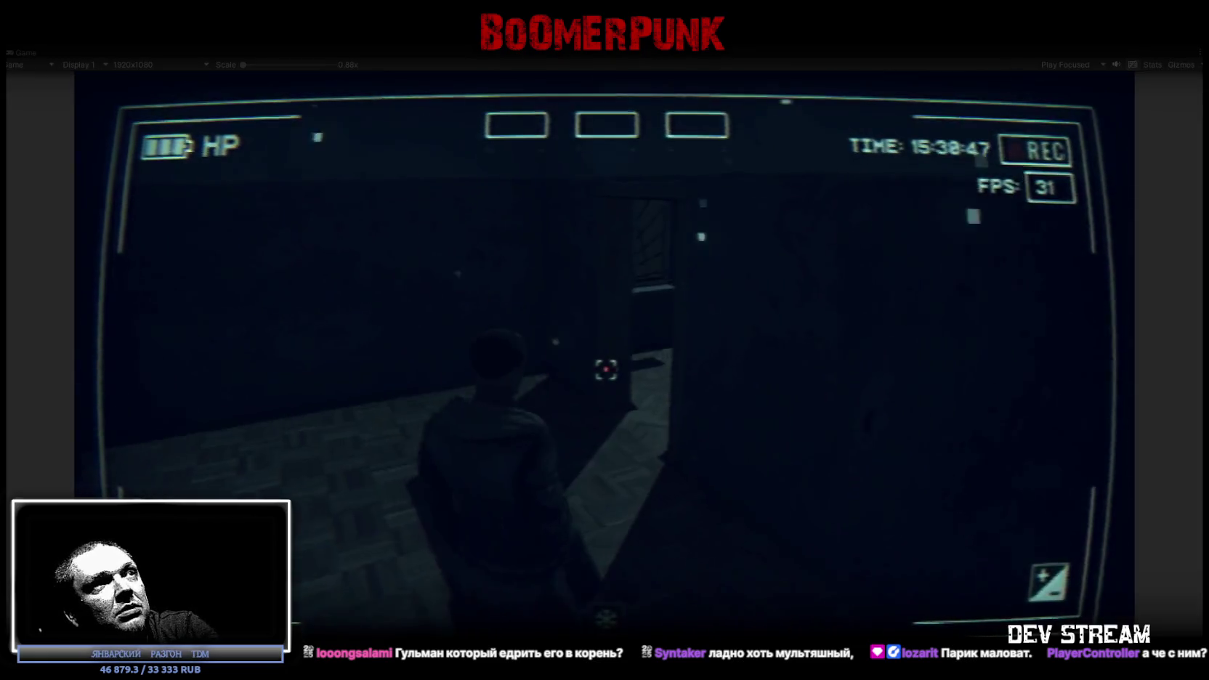
key(w)
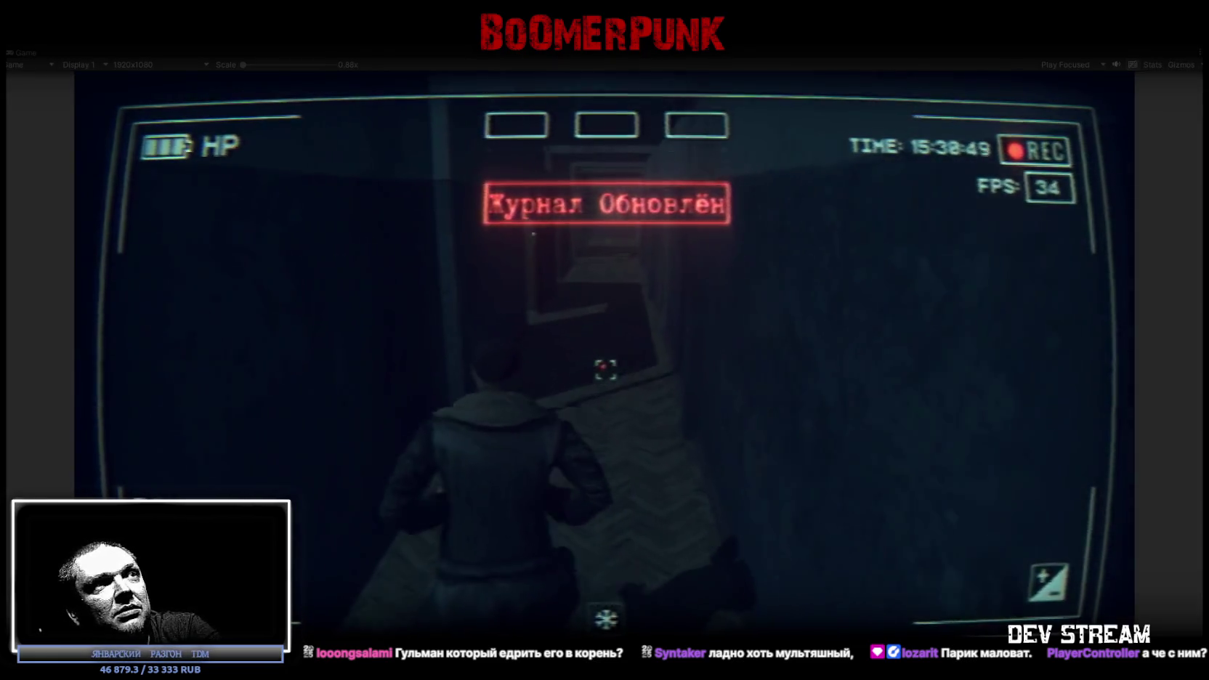
key(w)
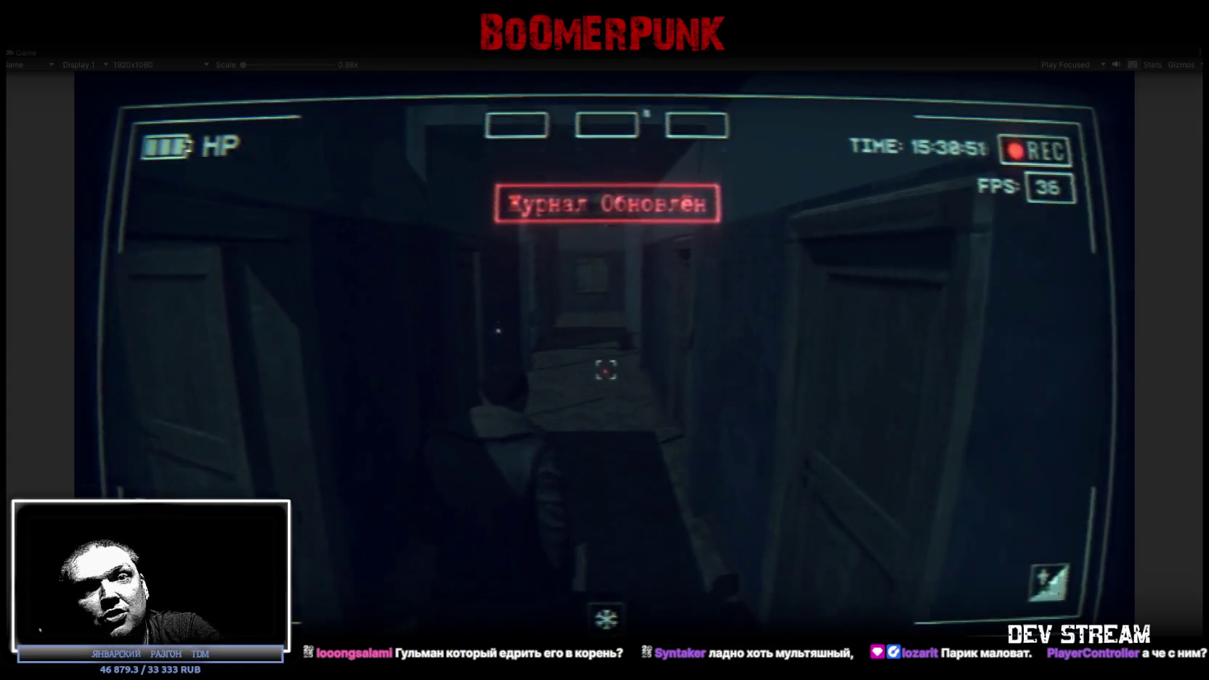
key(w)
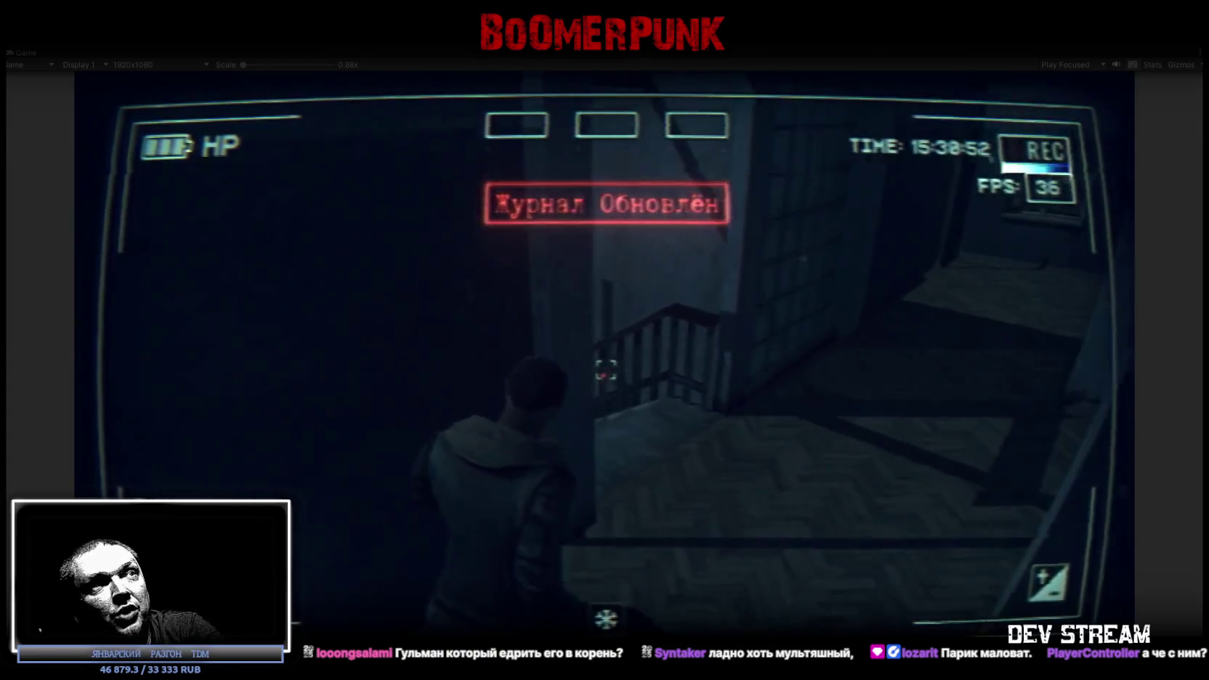
key(w)
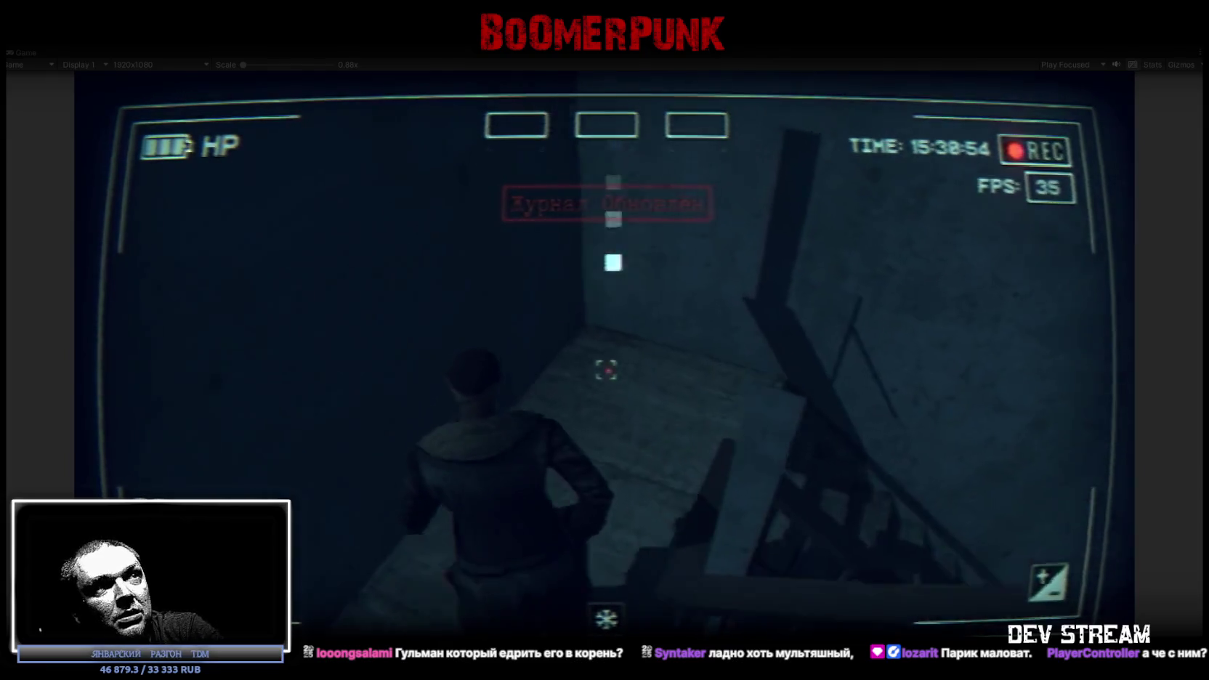
key(w)
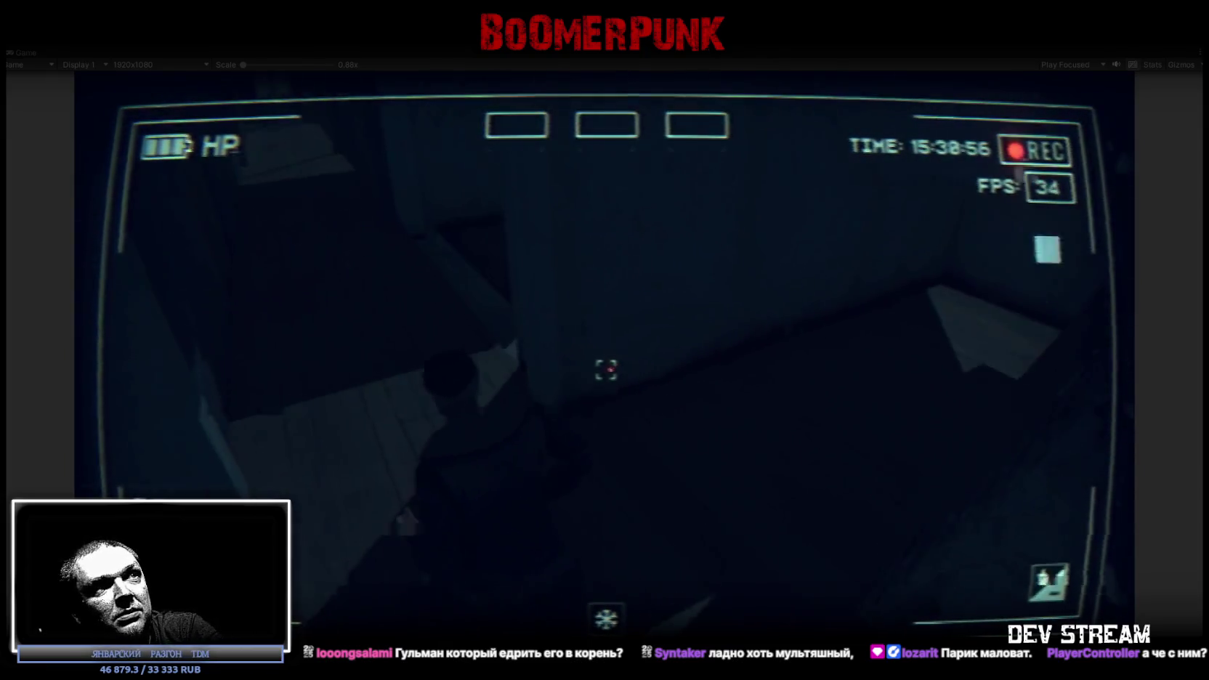
key(w)
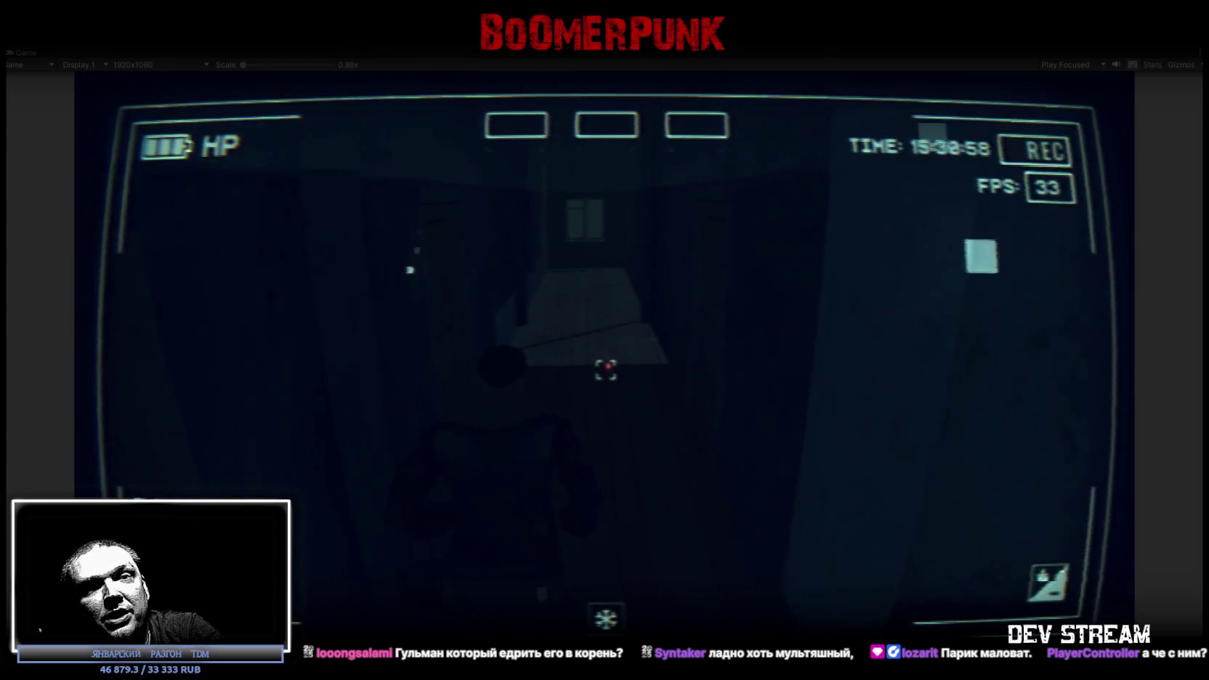
key(w)
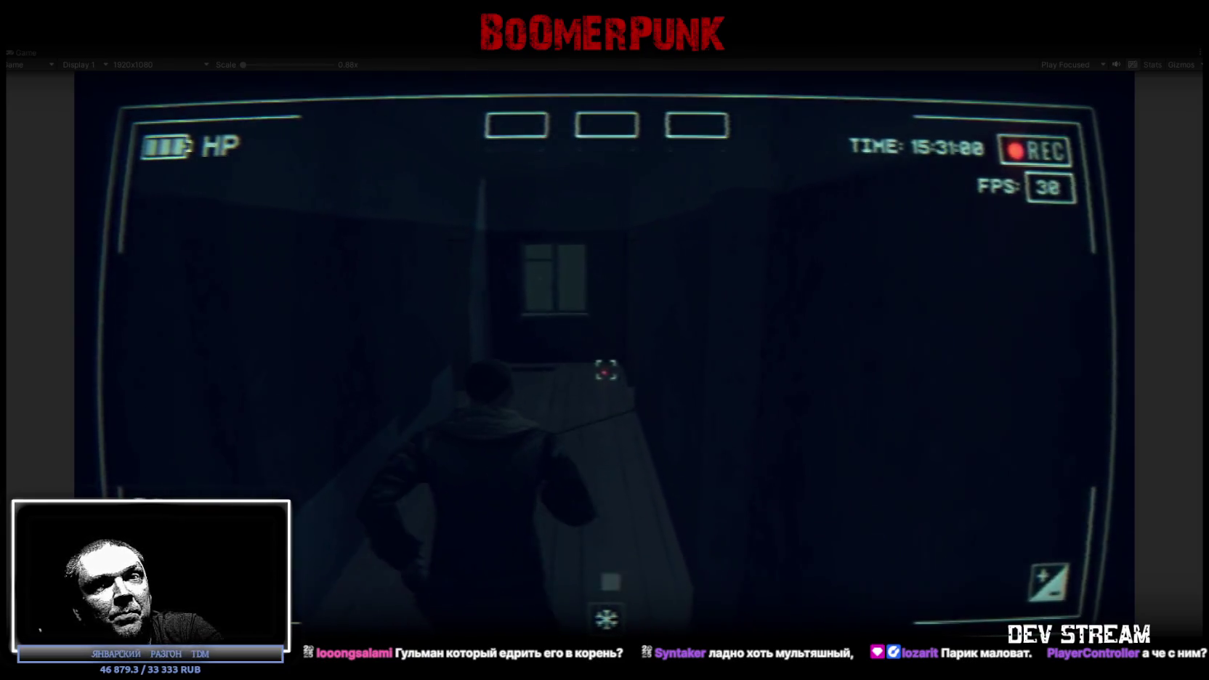
Walk through the doorway into the dark rooms, then open the bag inventory
key(w)
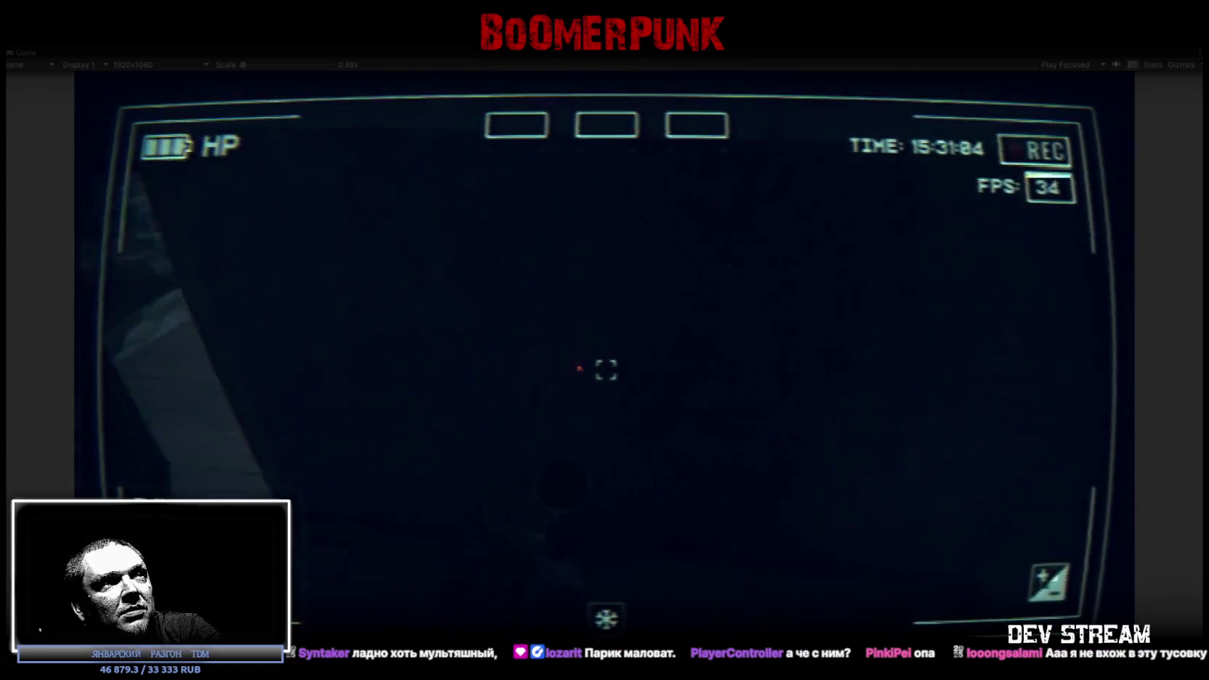
key(w)
key(w)
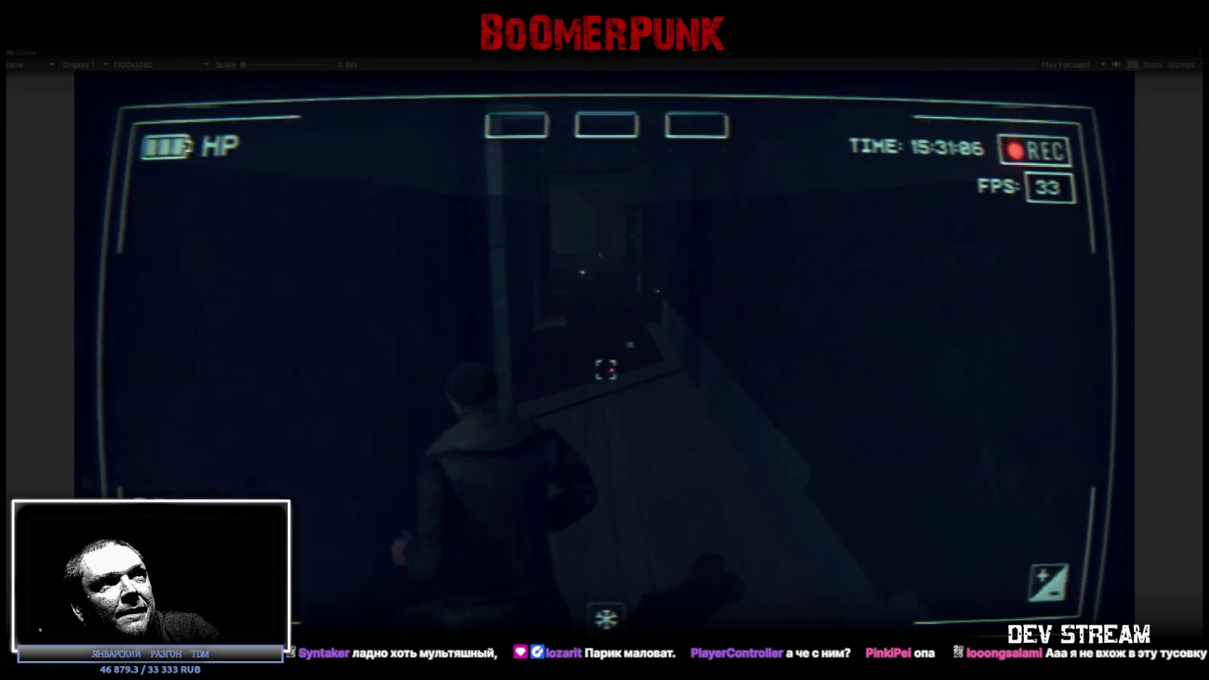
key(w)
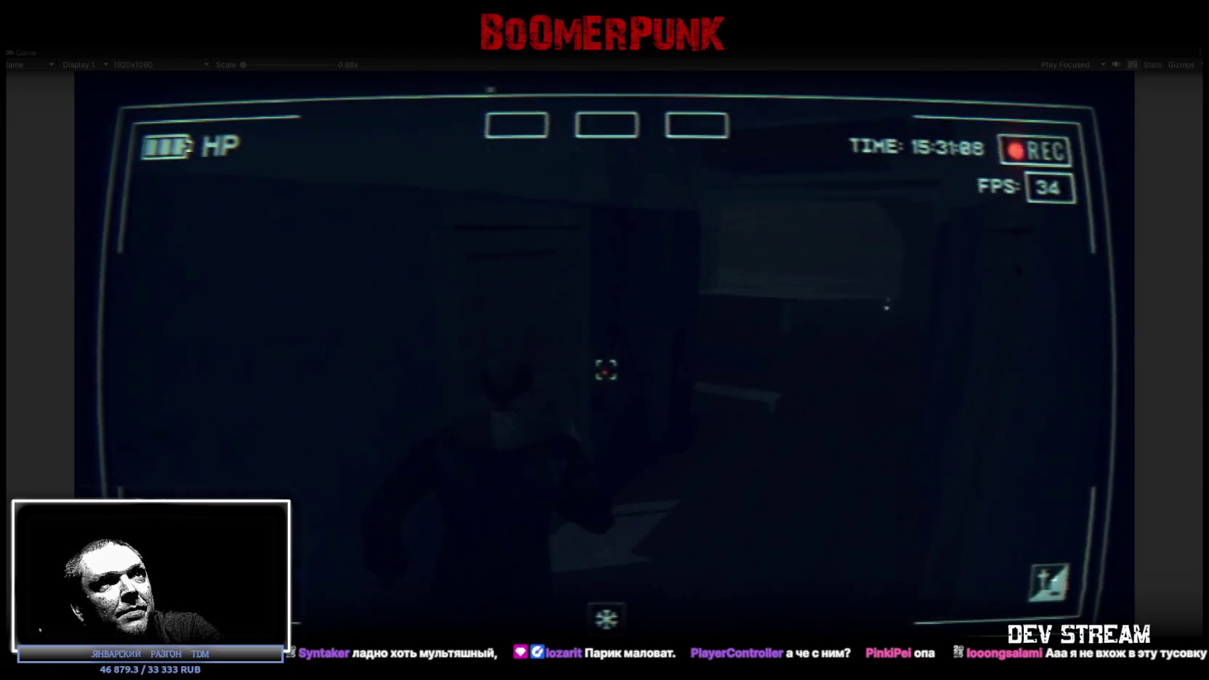
key(w)
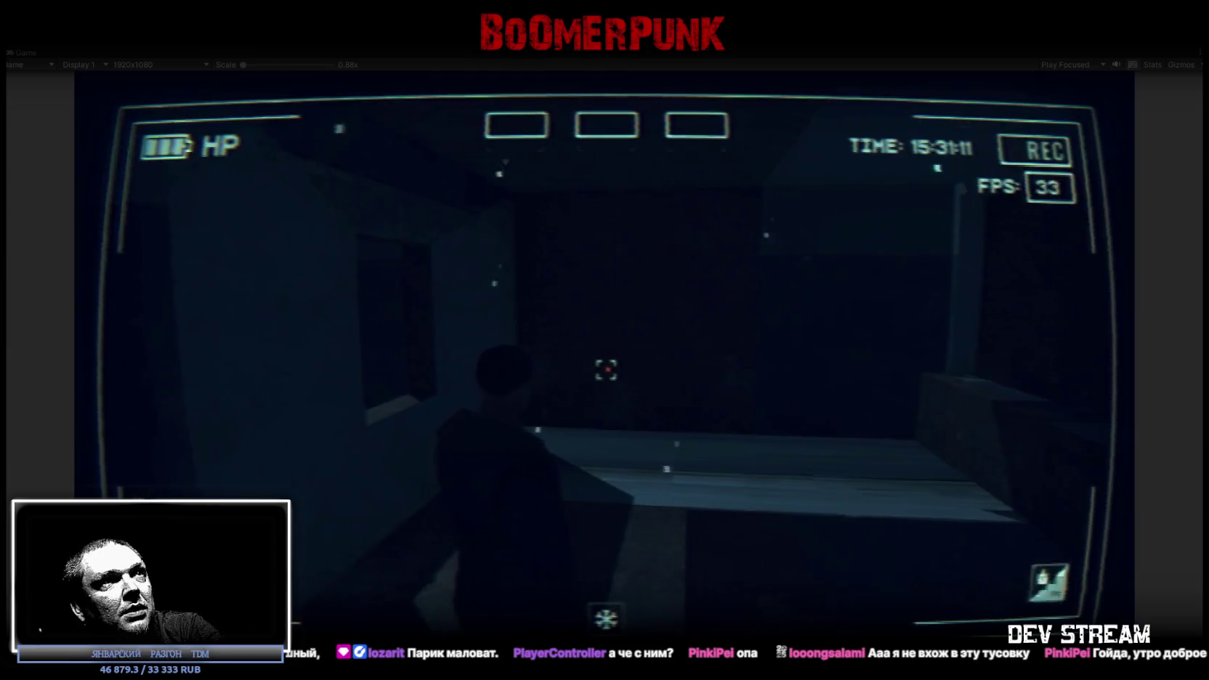
key(w)
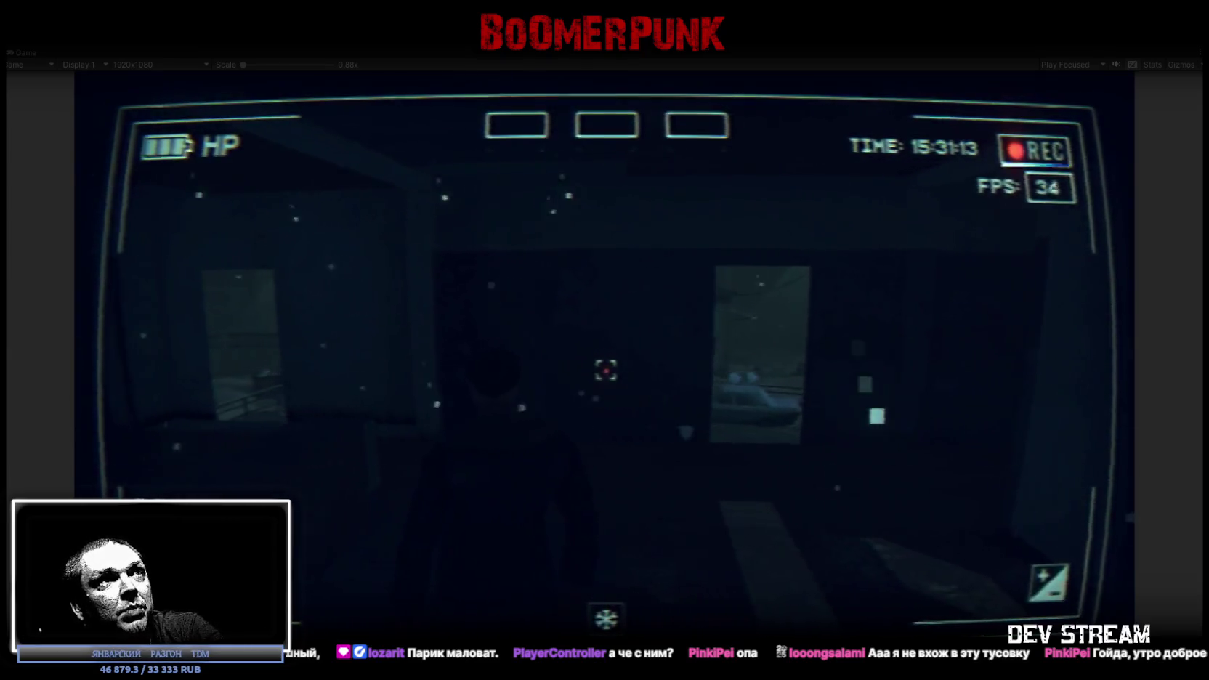
key(w)
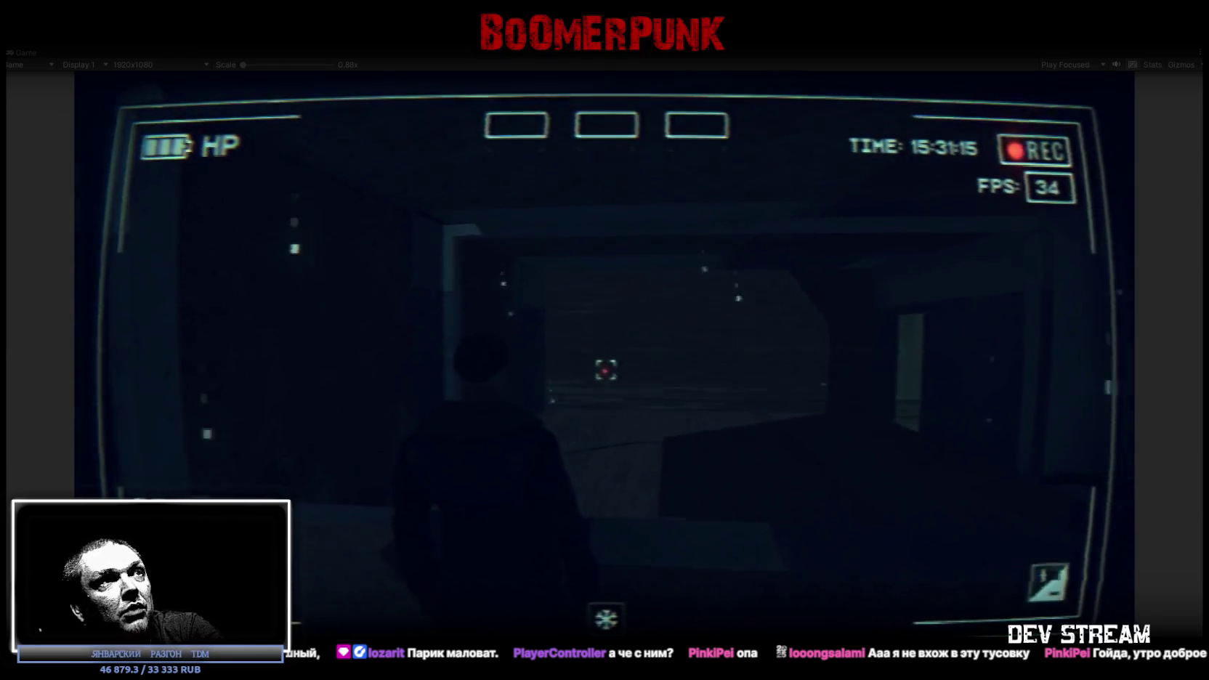
key(w)
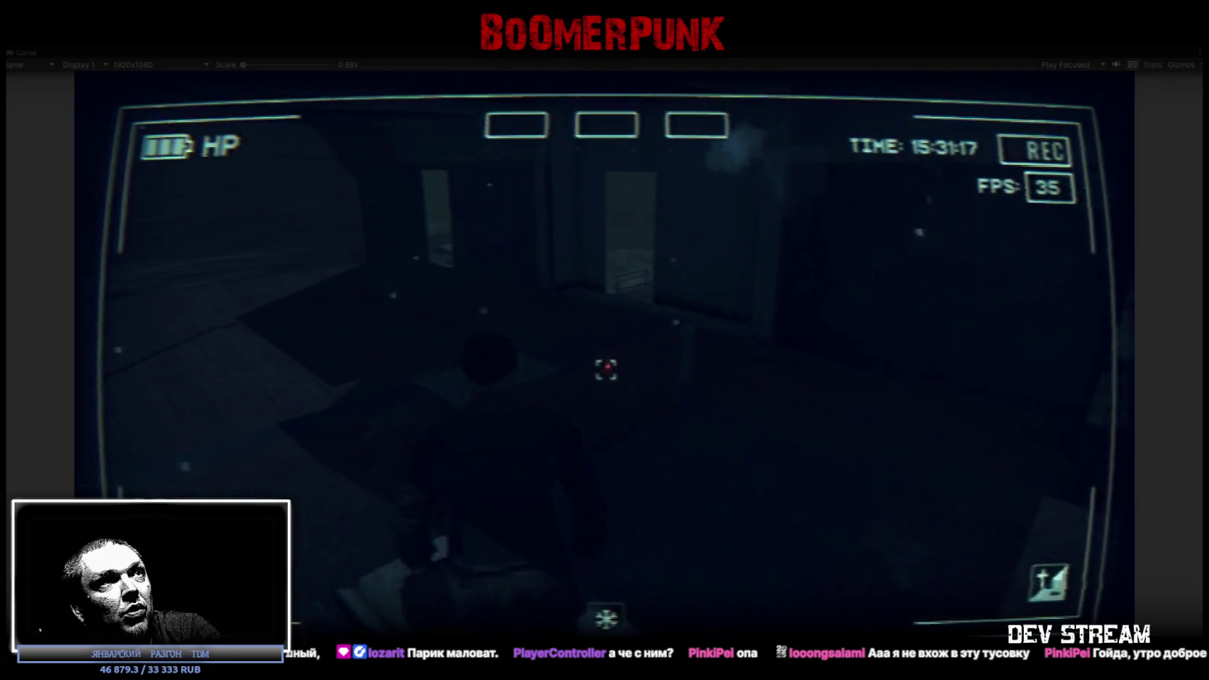
key(Escape)
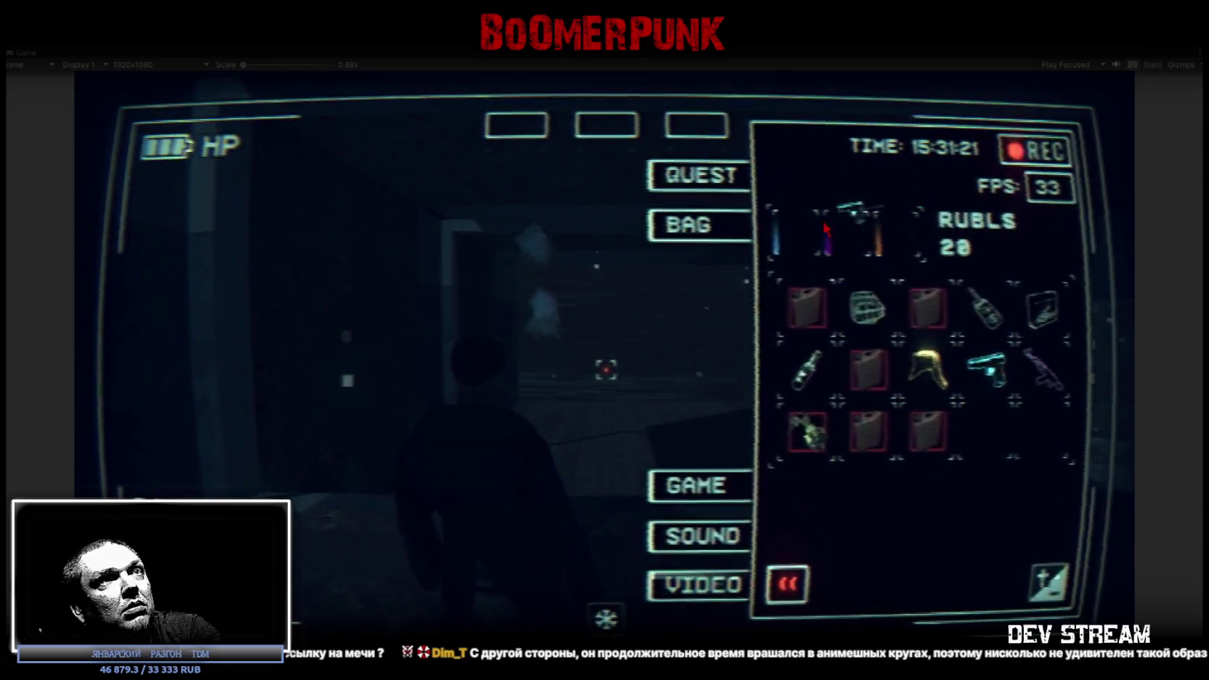
Equip the pistol, ushanka hat and device from the bag, then resume exploring the base
click(986, 371)
click(928, 367)
click(872, 309)
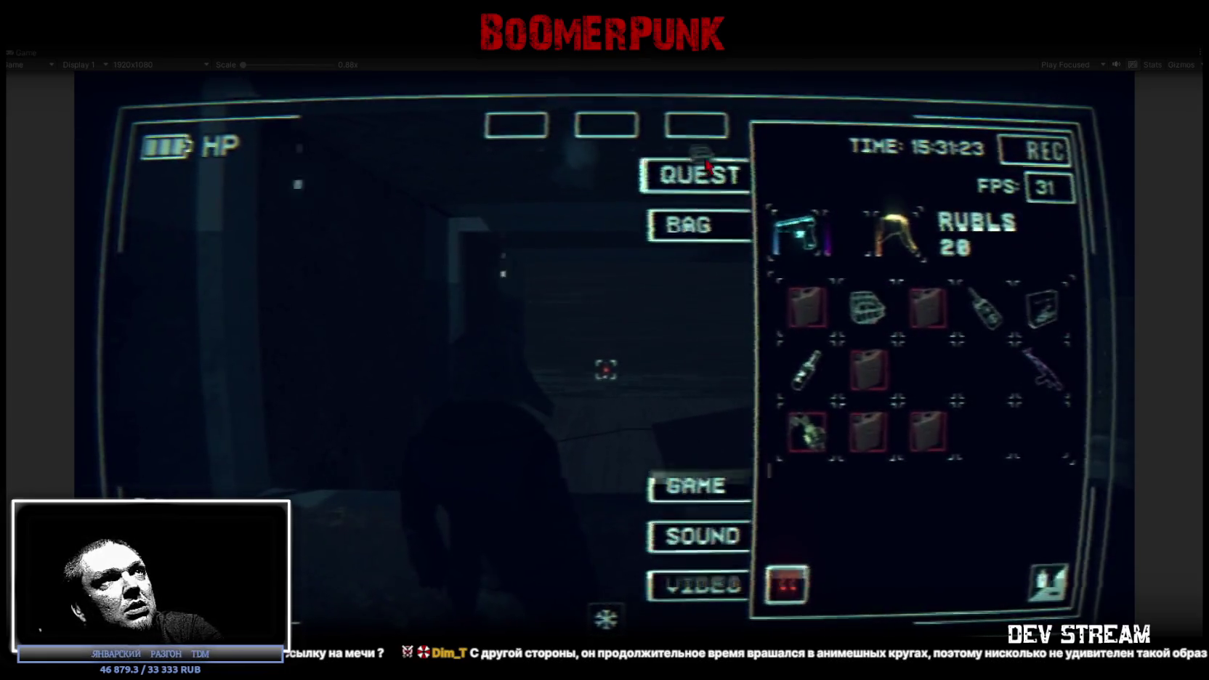
click(1040, 311)
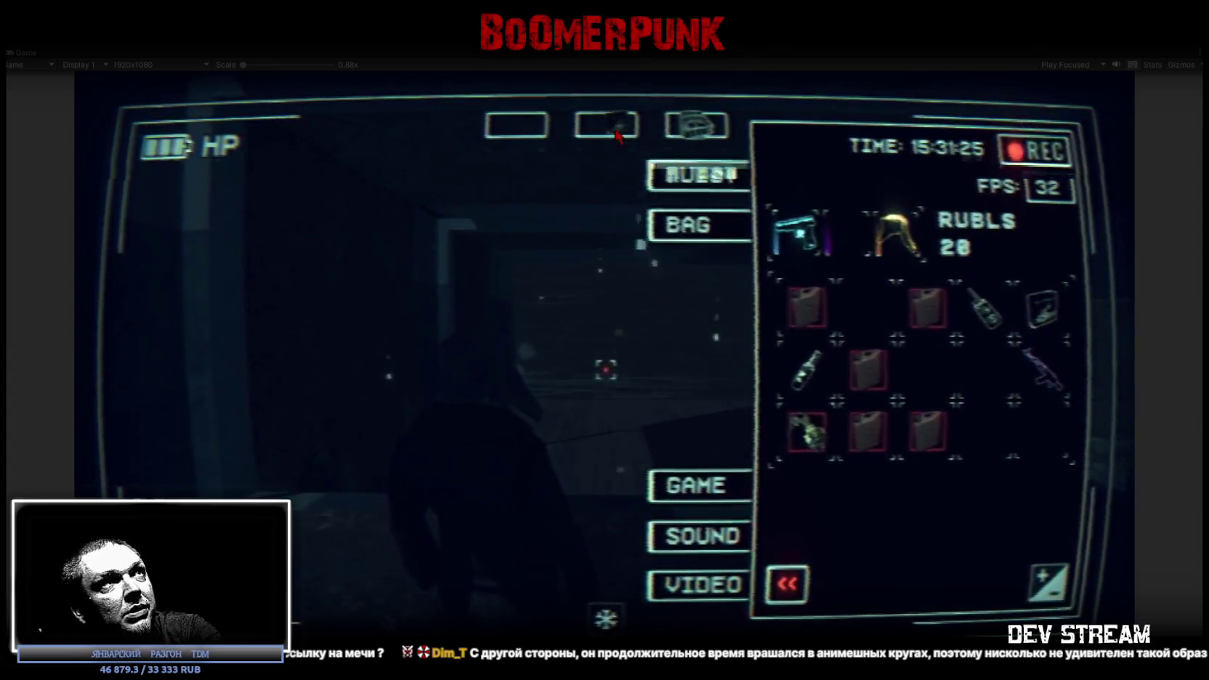
key(Escape)
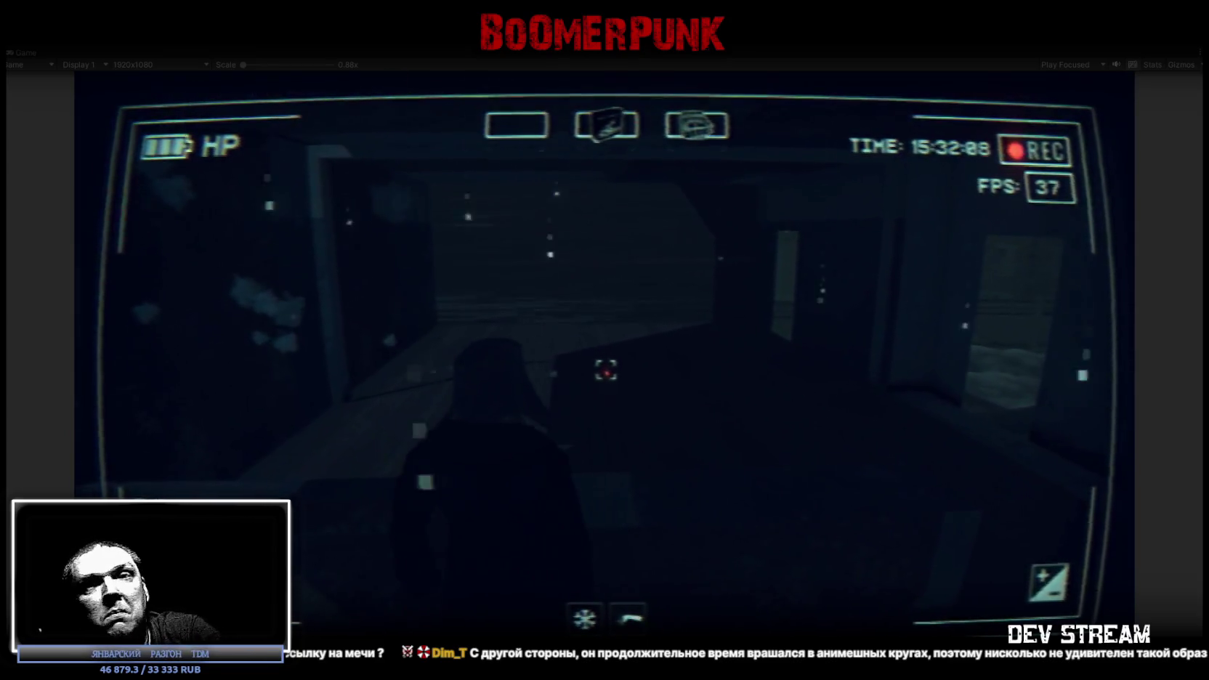
key(Tab)
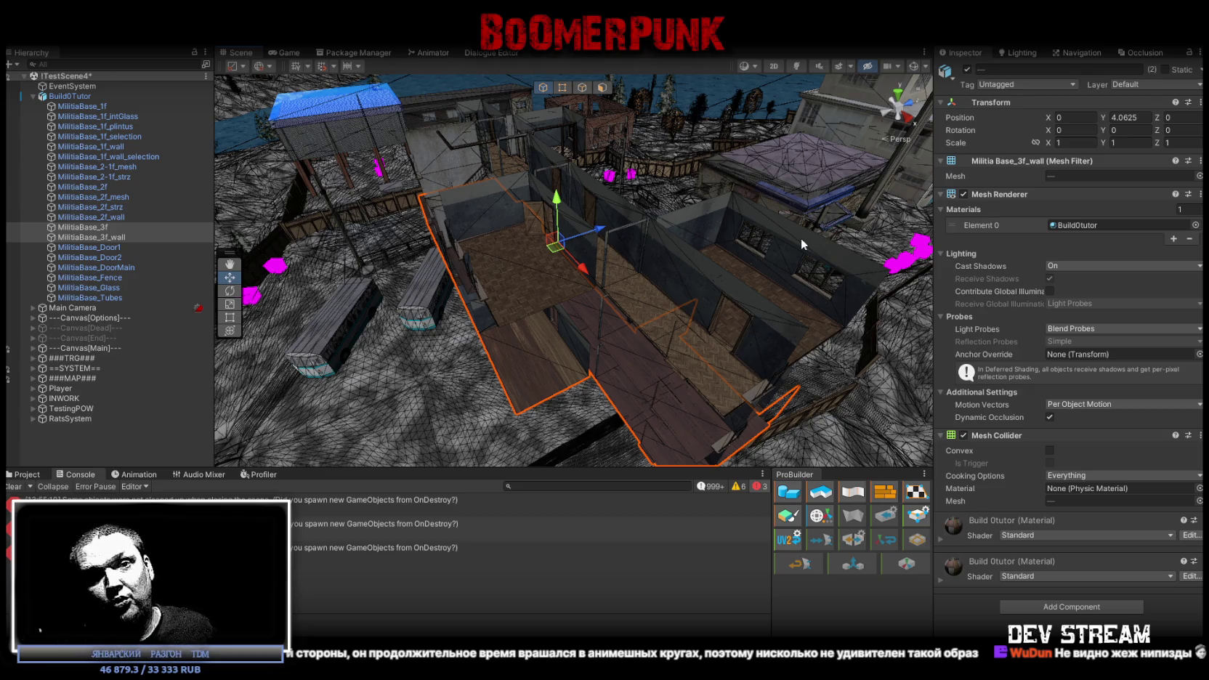
Clear the Console messages and orbit the Scene view around the new upper-floor walls
mouse_move(793, 229)
right_down()
mouse_move(675, 223)
mouse_move(638, 196)
mouse_move(812, 274)
right_up()
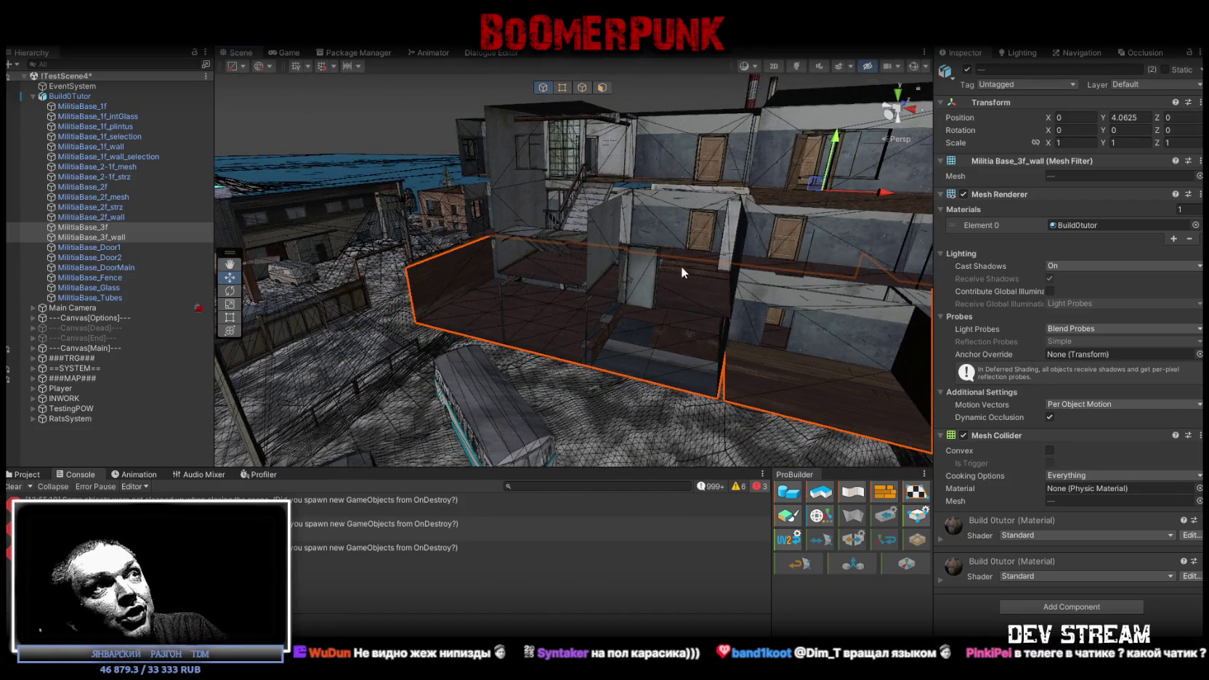
click(21, 489)
right_drag(653, 288, 633, 291)
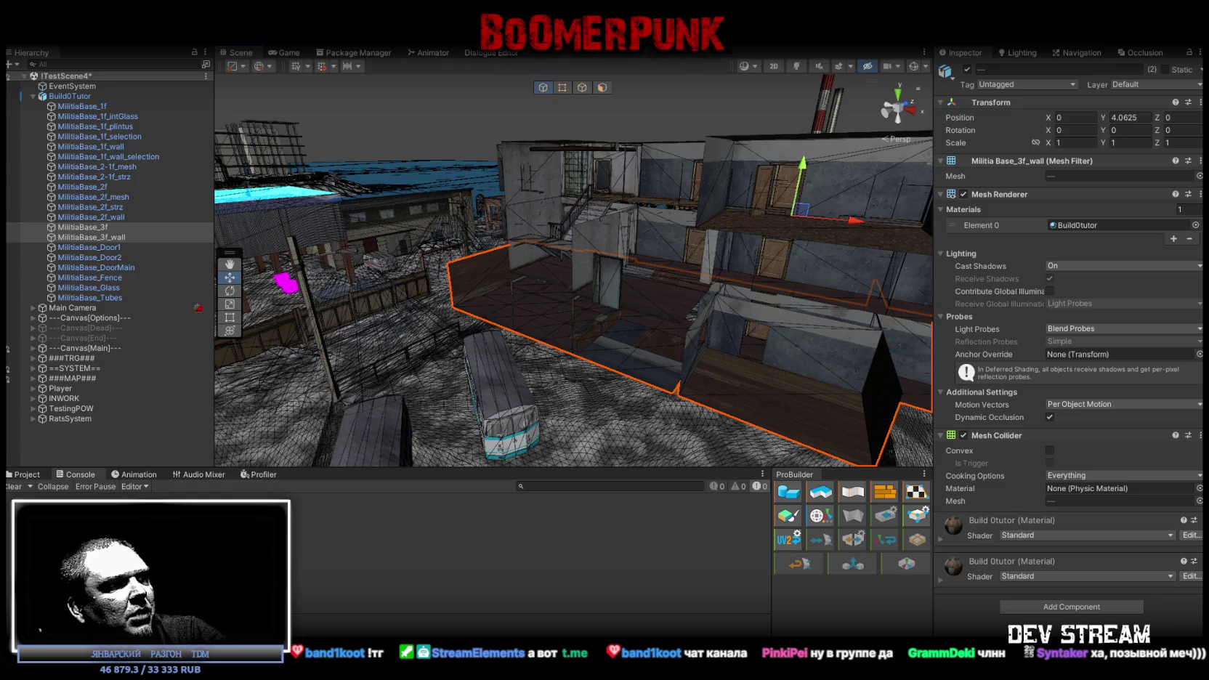
key(alt+Tab)
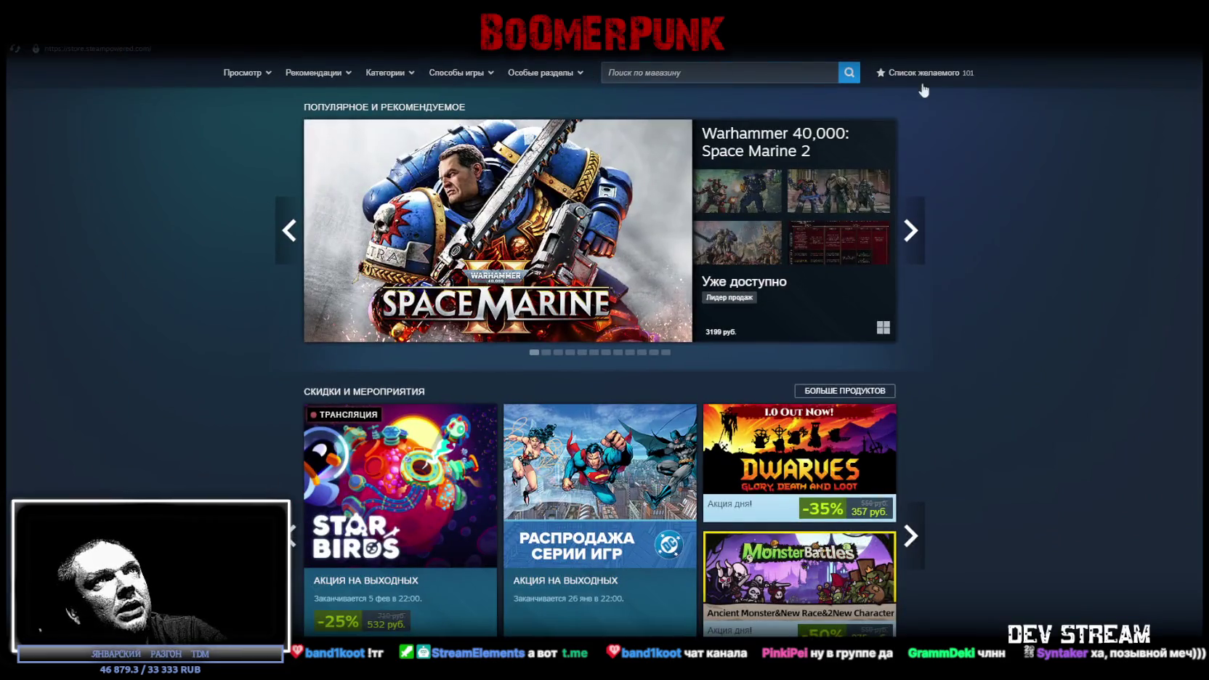
Open the Steam wishlist and browse down through the saved upcoming games
click(911, 75)
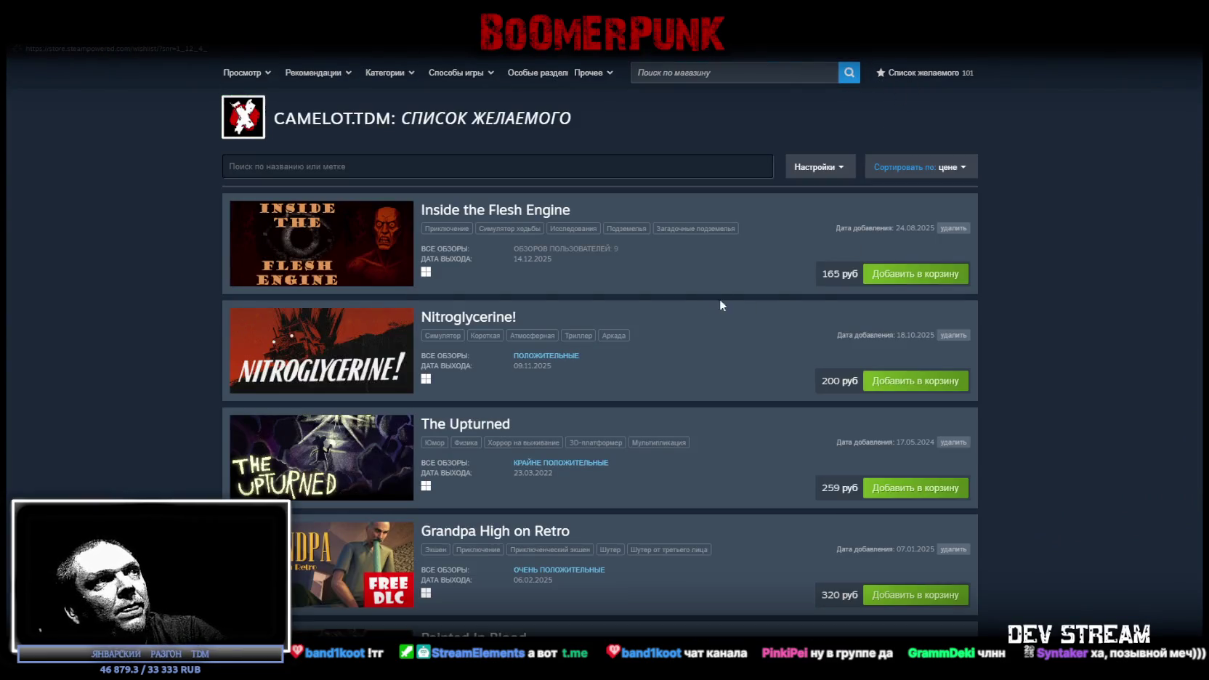
scroll(675, 287, down, 3)
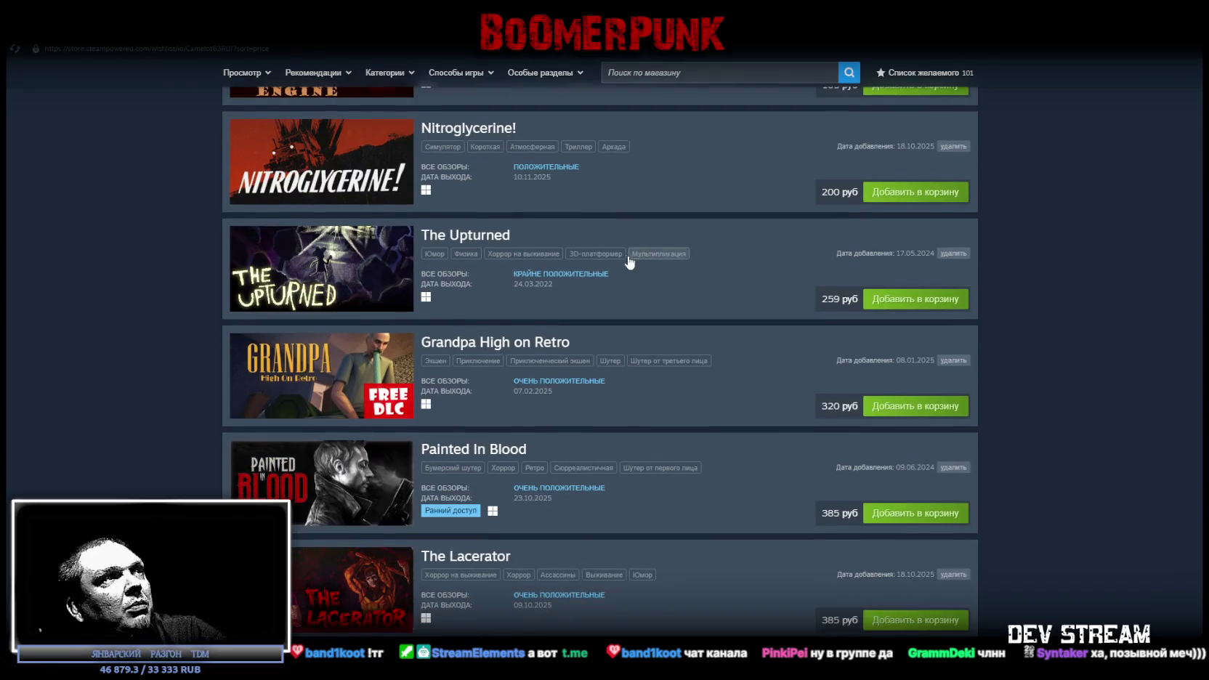
scroll(596, 254, down, 3)
scroll(552, 251, down, 2)
scroll(501, 240, down, 3)
scroll(499, 234, down, 2)
scroll(435, 218, down, 2)
scroll(400, 206, down, 5)
scroll(475, 234, down, 2)
scroll(476, 236, down, 5)
scroll(436, 211, down, 1)
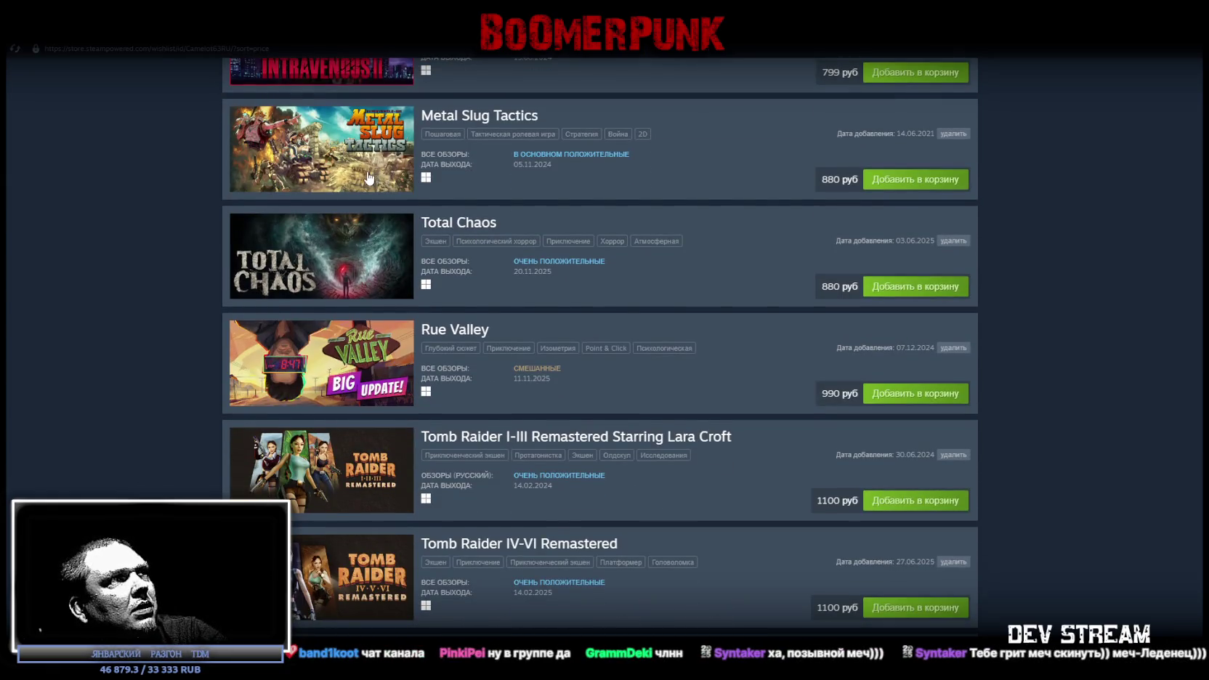
scroll(374, 176, down, 1)
scroll(361, 182, down, 2)
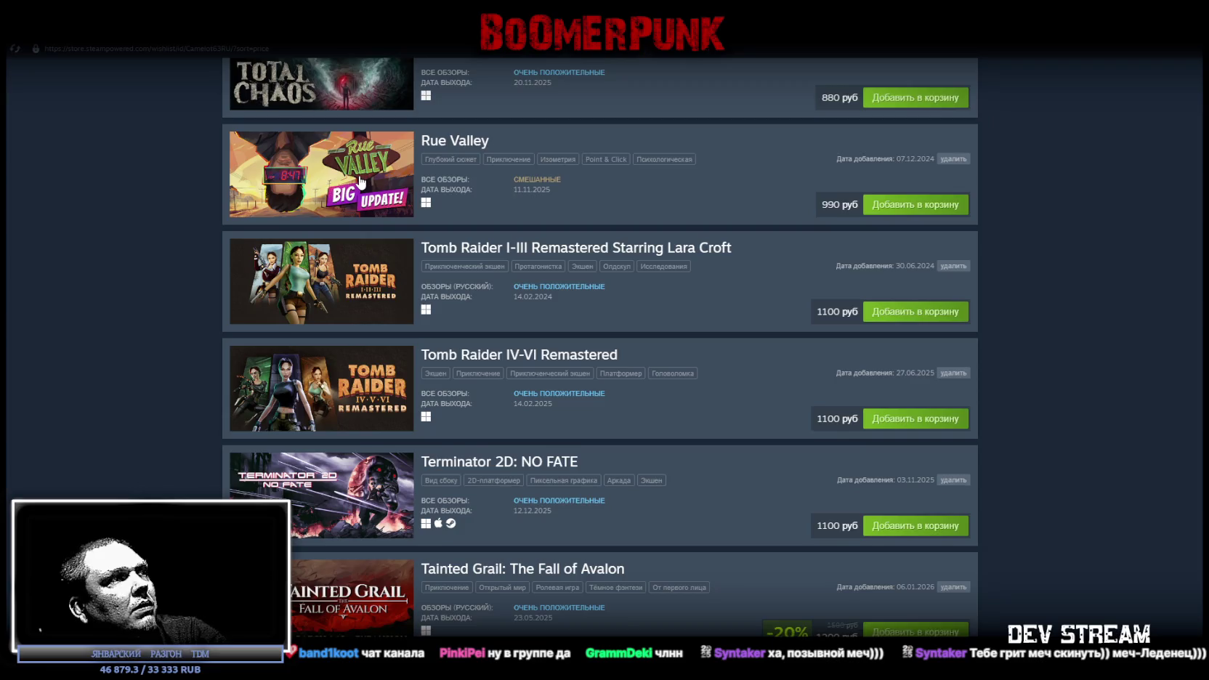
scroll(361, 182, down, 3)
scroll(359, 183, down, 3)
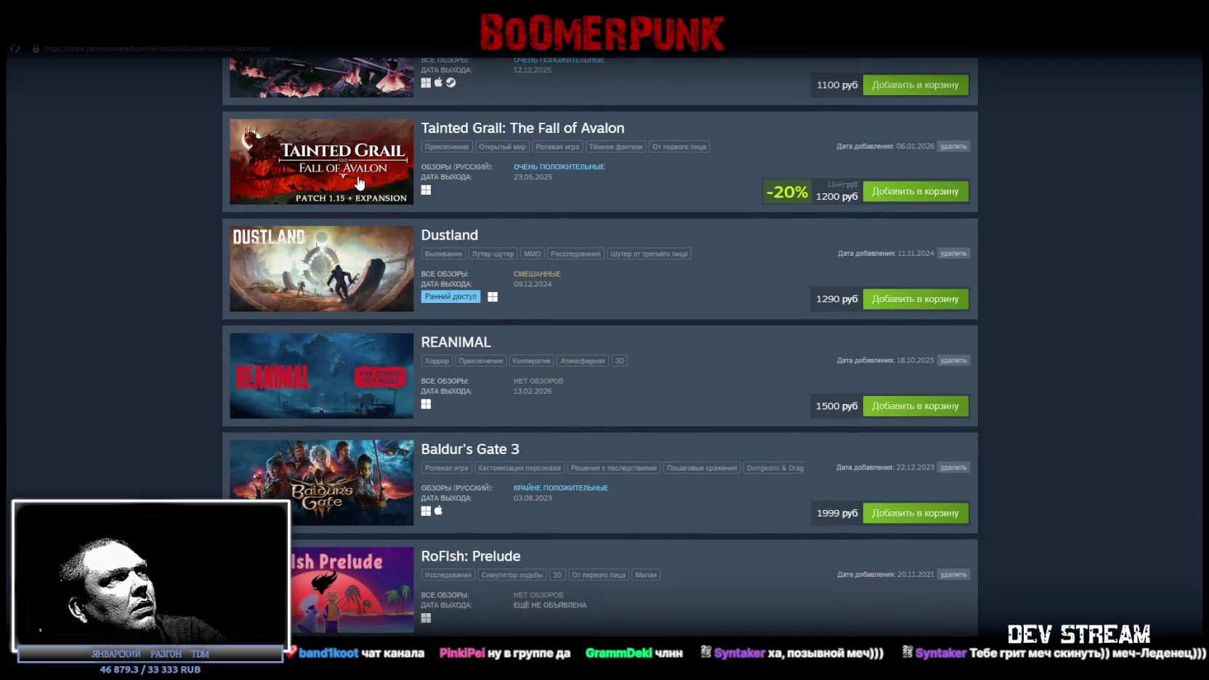
scroll(358, 183, down, 1)
scroll(356, 182, down, 2)
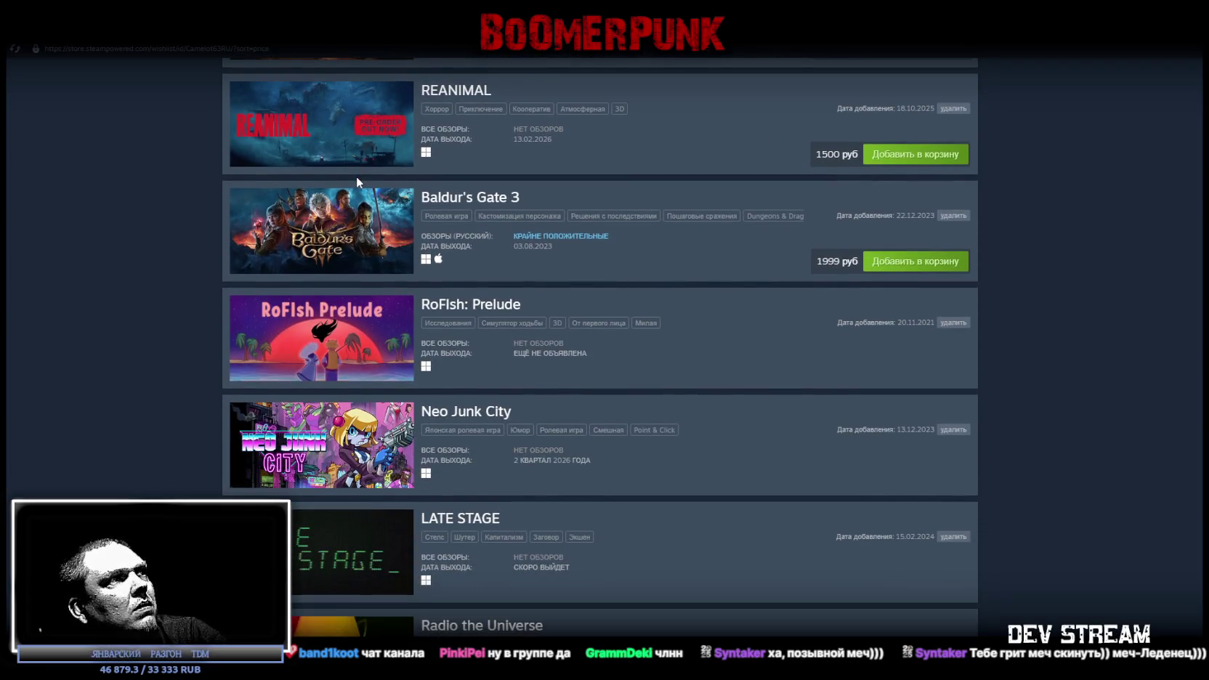
scroll(356, 176, down, 2)
scroll(355, 177, down, 1)
scroll(354, 177, down, 1)
scroll(354, 182, down, 3)
scroll(354, 182, down, 3)
scroll(355, 182, down, 2)
scroll(353, 182, down, 2)
scroll(352, 178, down, 1)
scroll(352, 185, down, 2)
scroll(349, 185, down, 1)
scroll(347, 186, down, 1)
scroll(346, 180, down, 1)
scroll(346, 182, up, 1)
scroll(345, 181, down, 2)
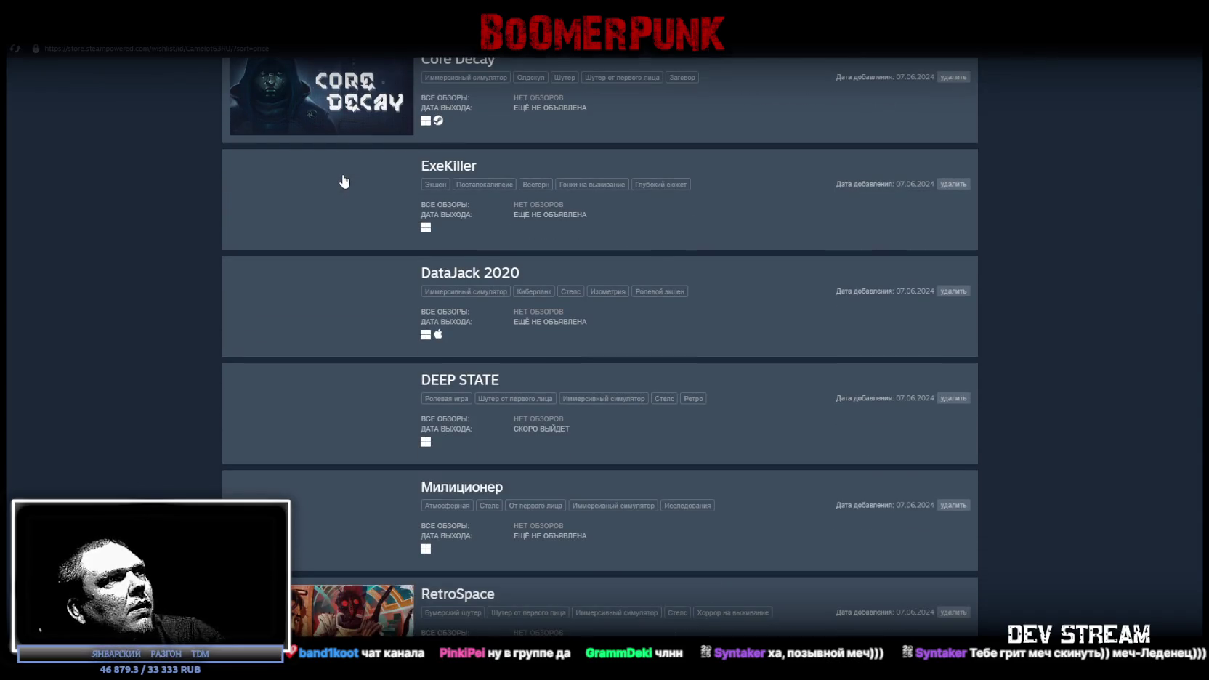
scroll(348, 225, down, 1)
scroll(328, 278, down, 1)
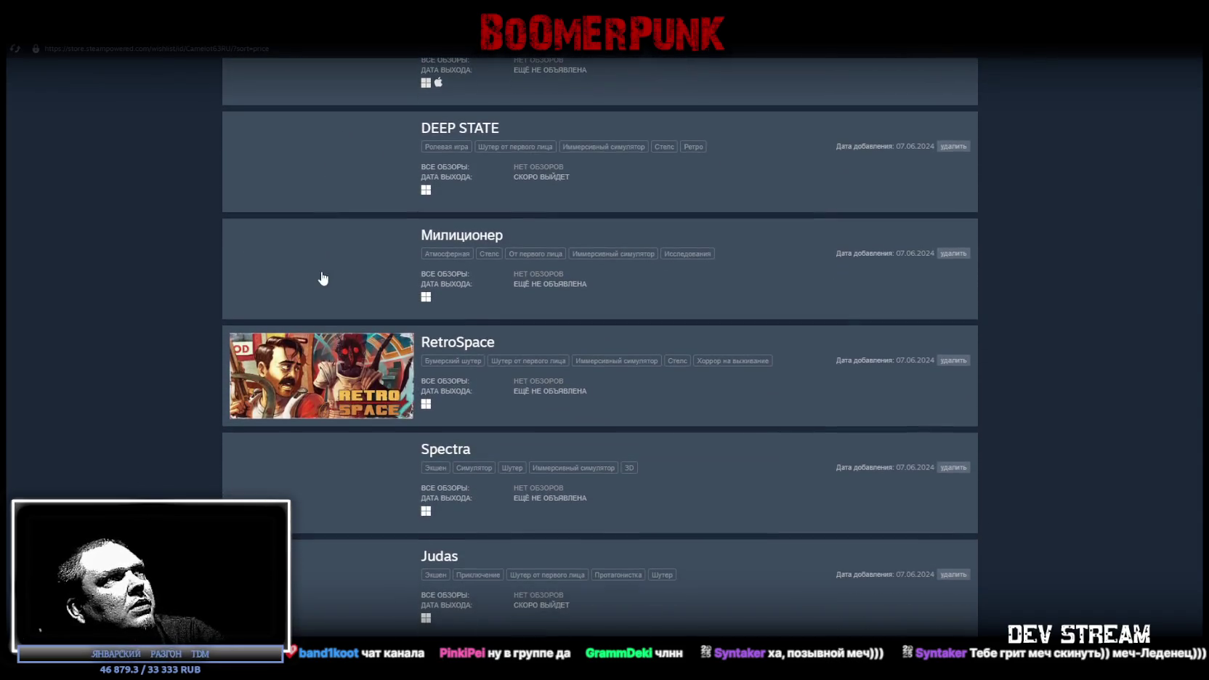
scroll(307, 316, down, 2)
scroll(294, 336, down, 1)
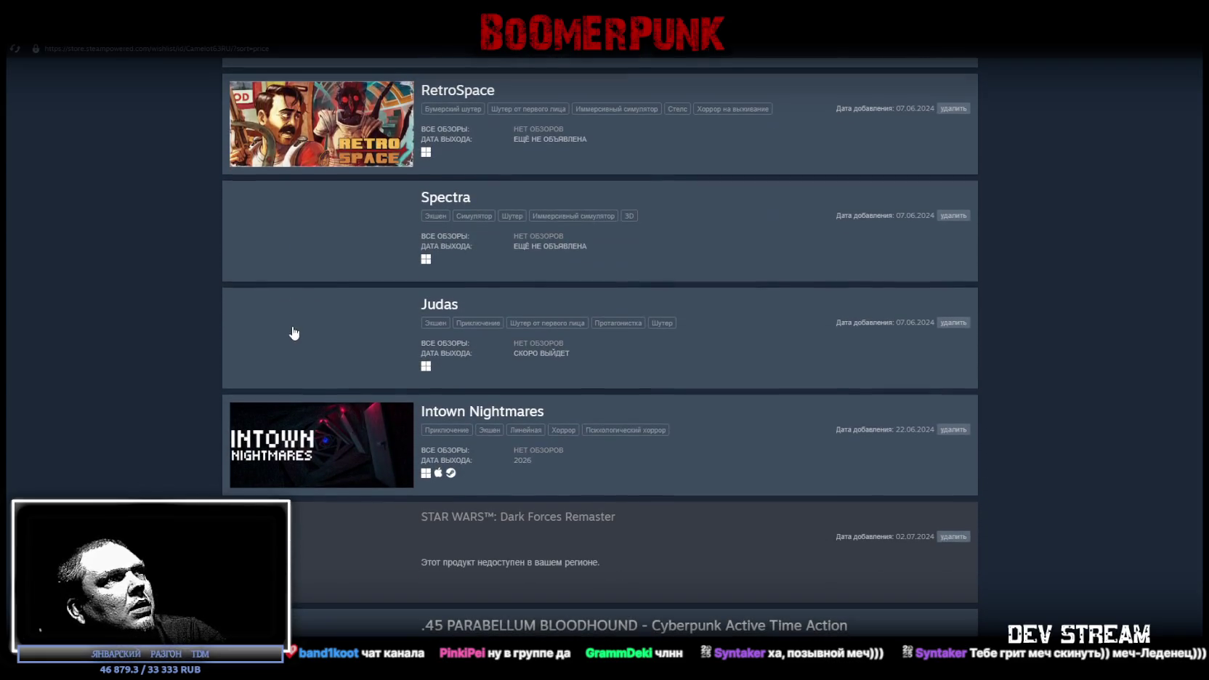
scroll(298, 335, down, 1)
scroll(303, 334, down, 2)
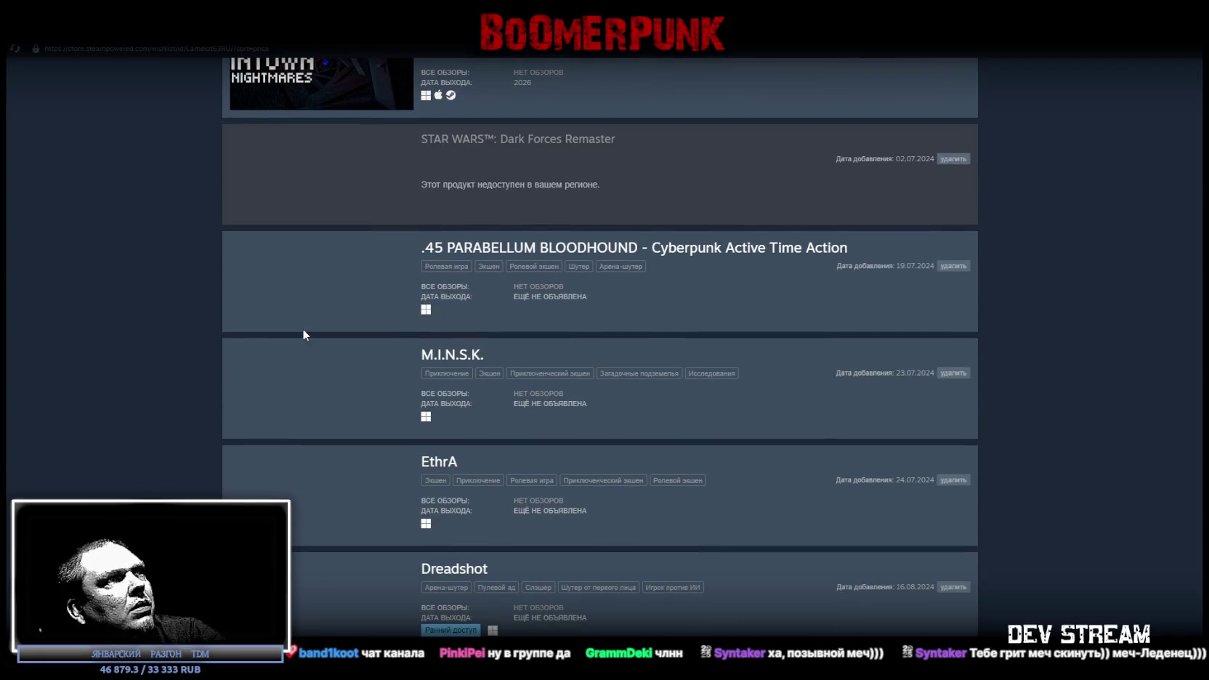
scroll(303, 336, down, 3)
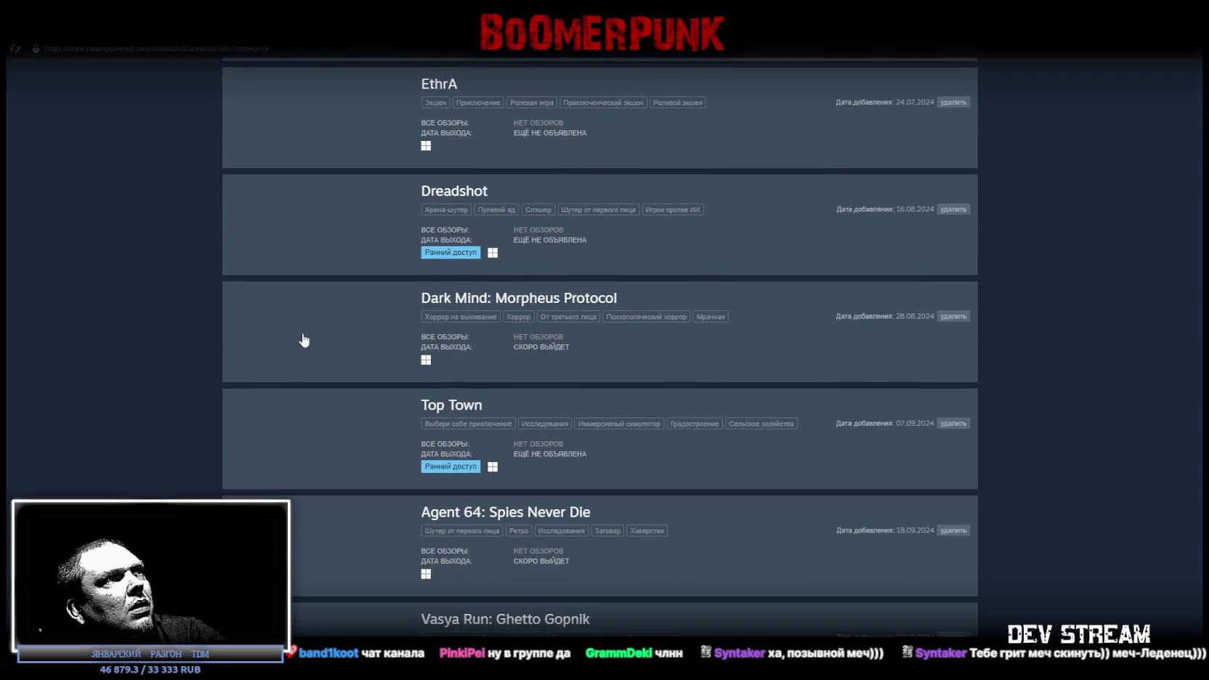
scroll(335, 265, down, 1)
scroll(336, 279, down, 1)
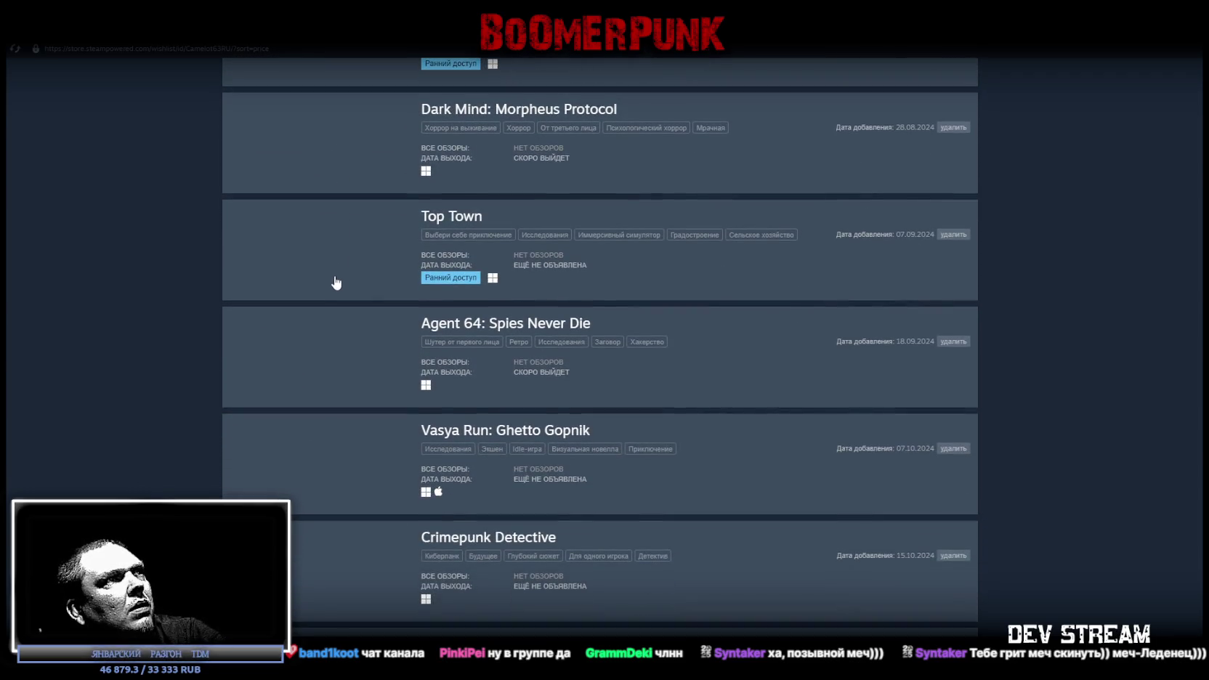
scroll(325, 290, down, 1)
scroll(326, 270, down, 1)
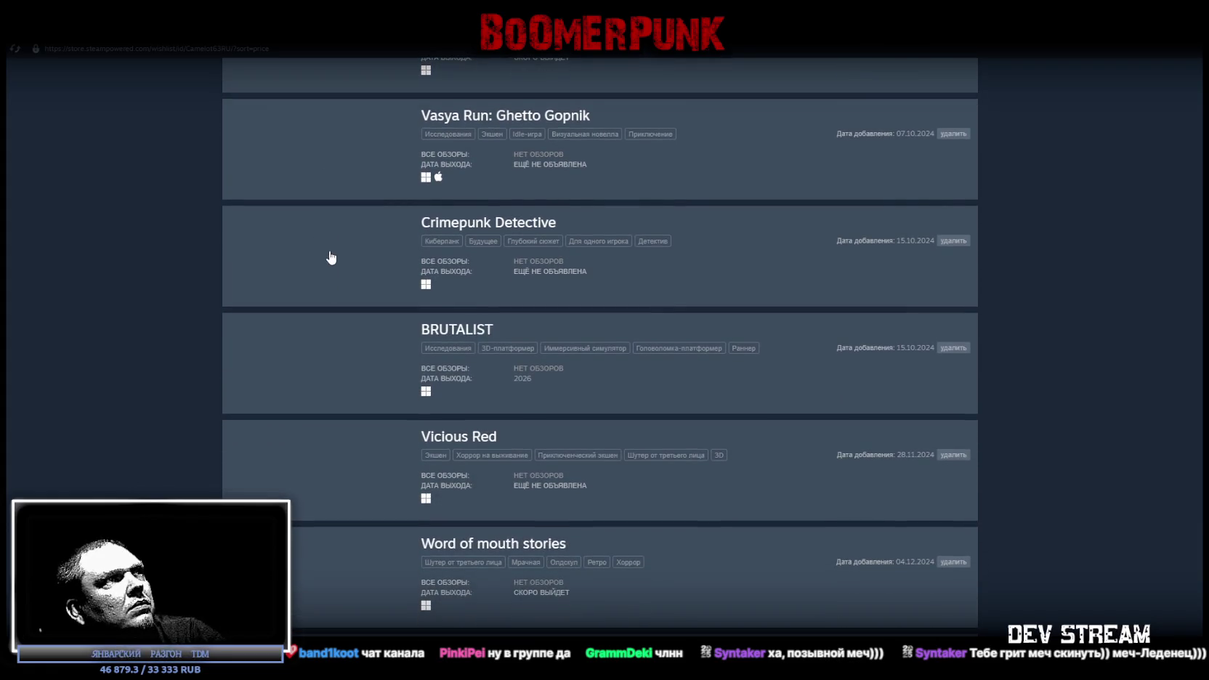
scroll(324, 265, down, 2)
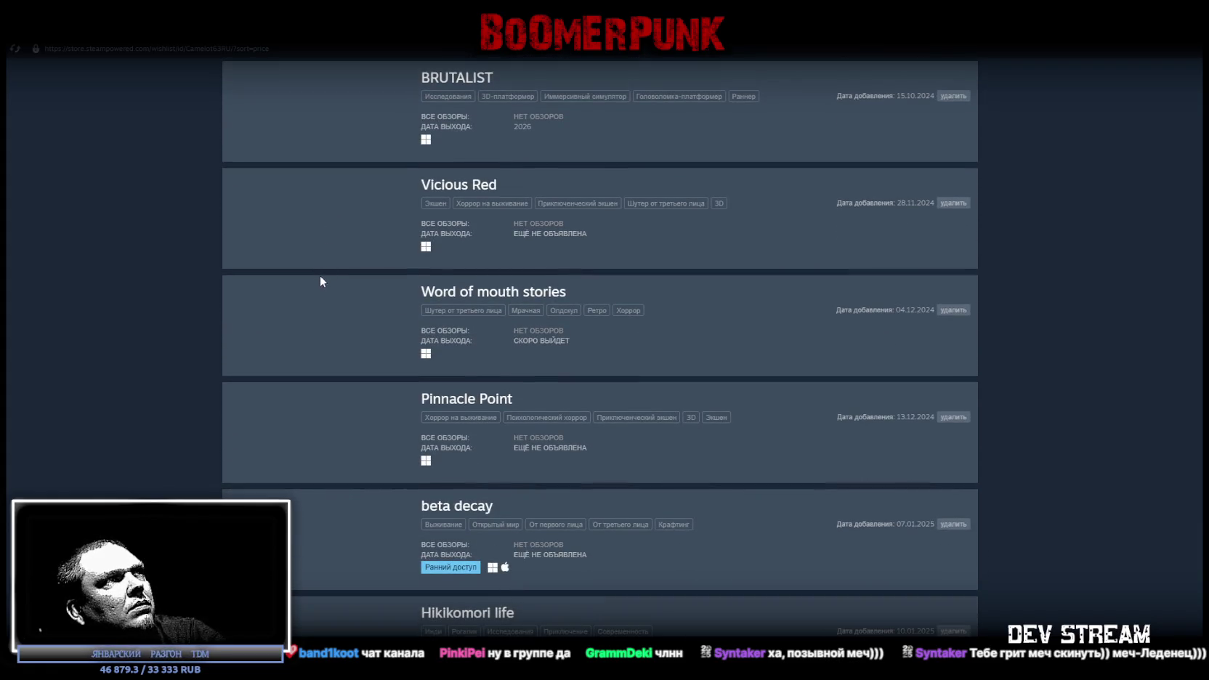
scroll(321, 287, down, 1)
scroll(323, 290, down, 1)
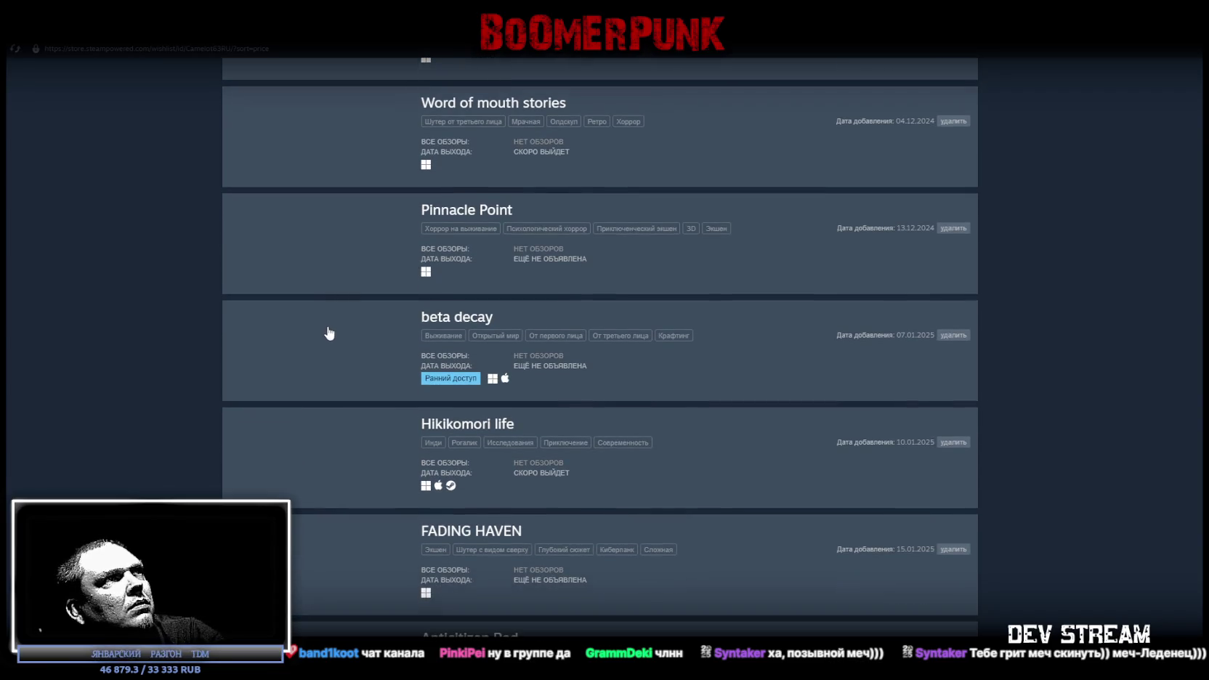
scroll(314, 346, down, 1)
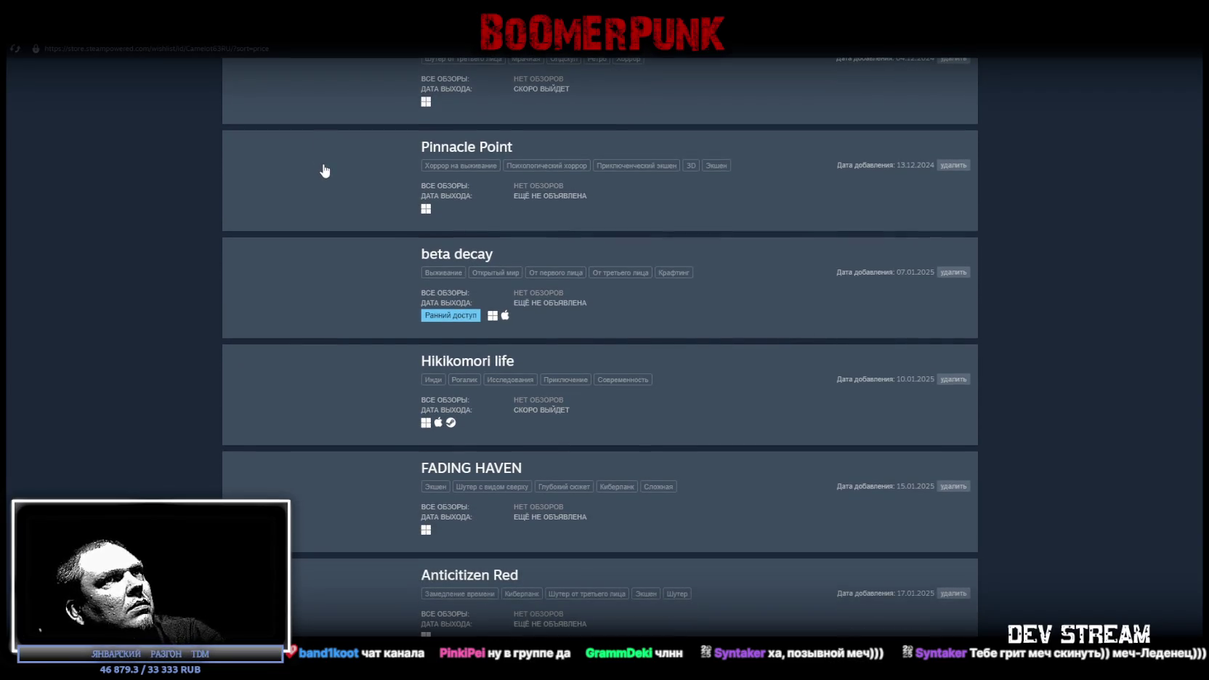
scroll(321, 320, down, 1)
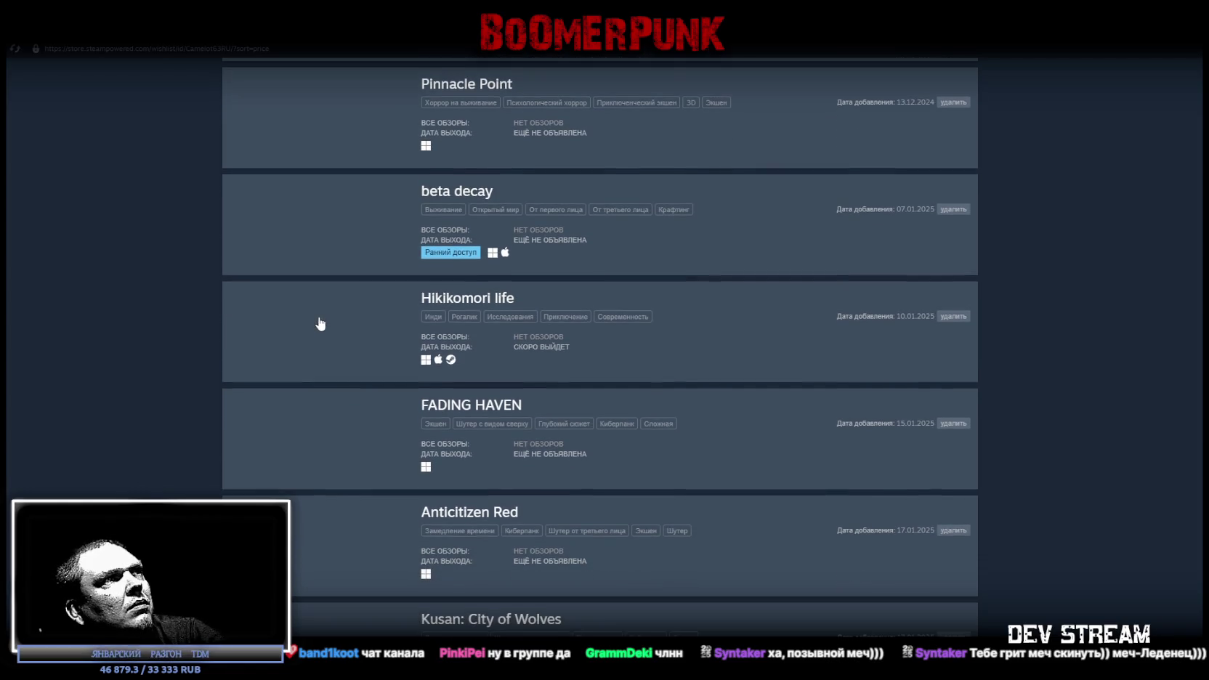
scroll(320, 312, down, 2)
scroll(321, 323, down, 3)
scroll(321, 327, down, 1)
scroll(323, 324, down, 1)
scroll(324, 317, down, 1)
scroll(328, 305, down, 2)
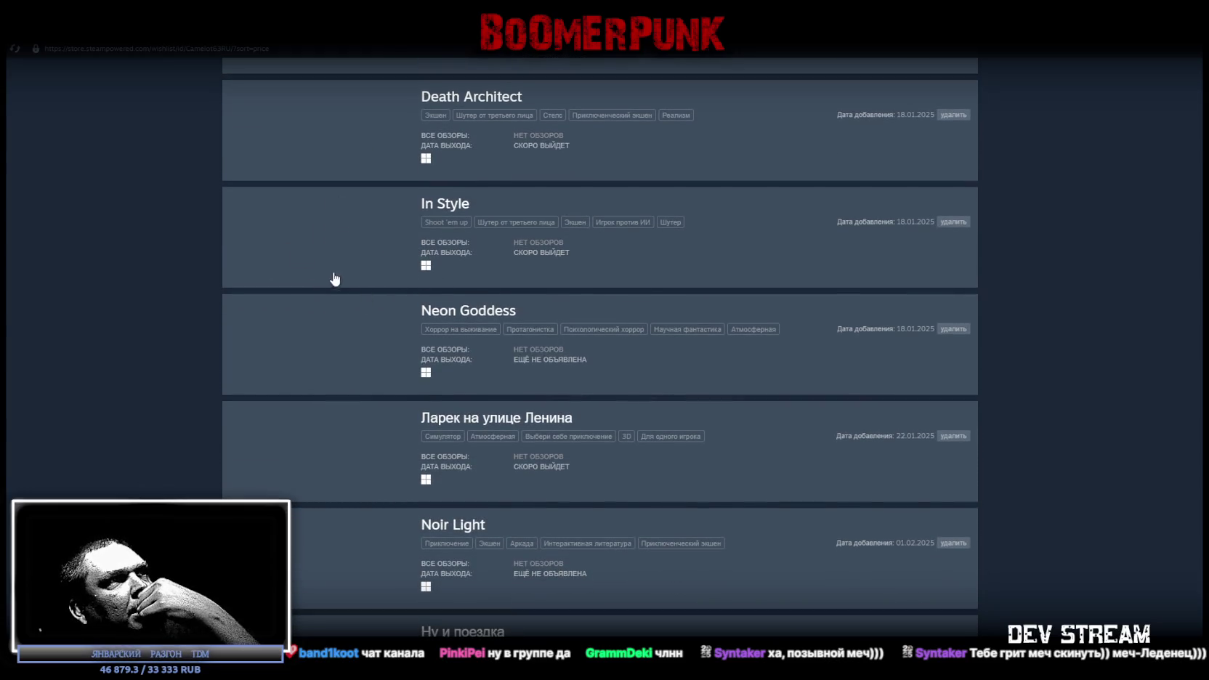
scroll(330, 267, down, 2)
scroll(325, 263, down, 1)
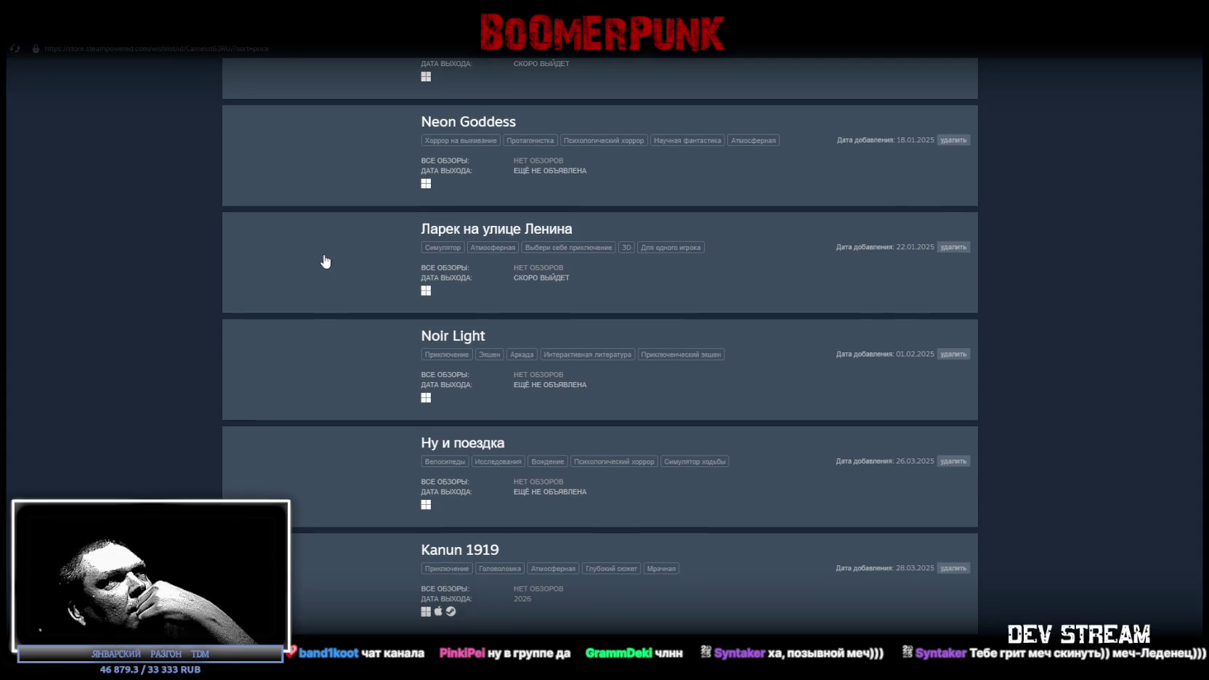
scroll(315, 260, up, 1)
scroll(320, 259, up, 1)
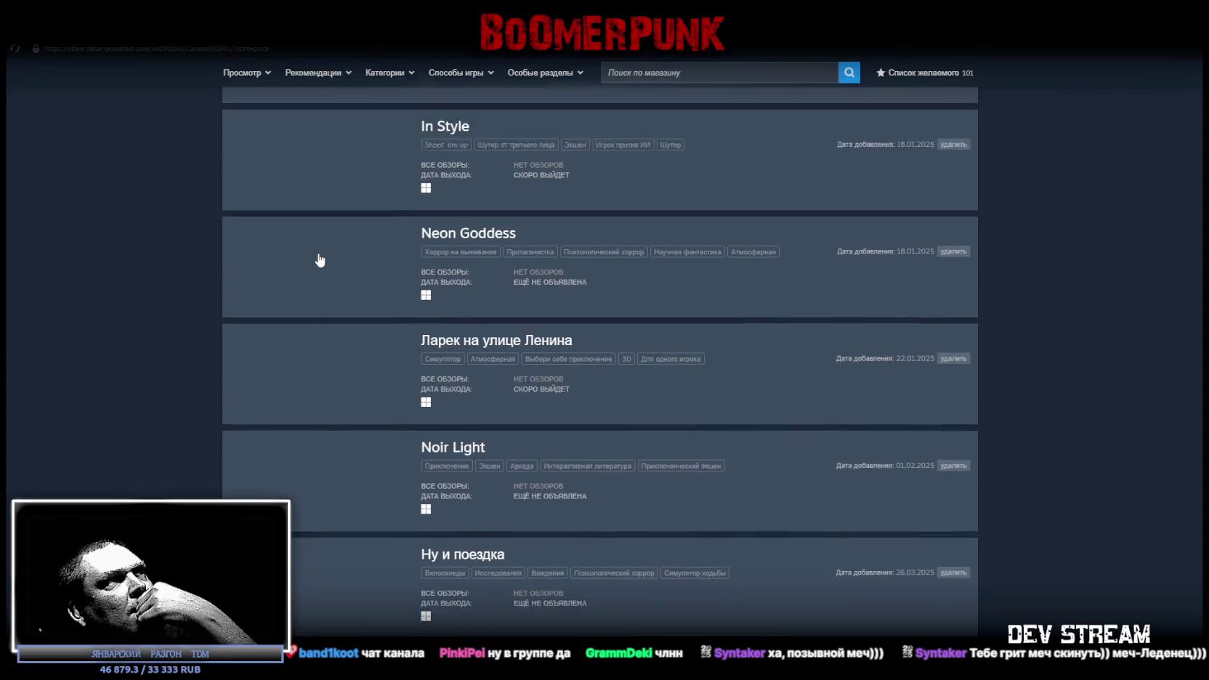
scroll(320, 259, down, 1)
scroll(318, 257, down, 2)
scroll(318, 260, down, 2)
scroll(318, 262, down, 3)
scroll(317, 262, down, 1)
scroll(317, 261, down, 2)
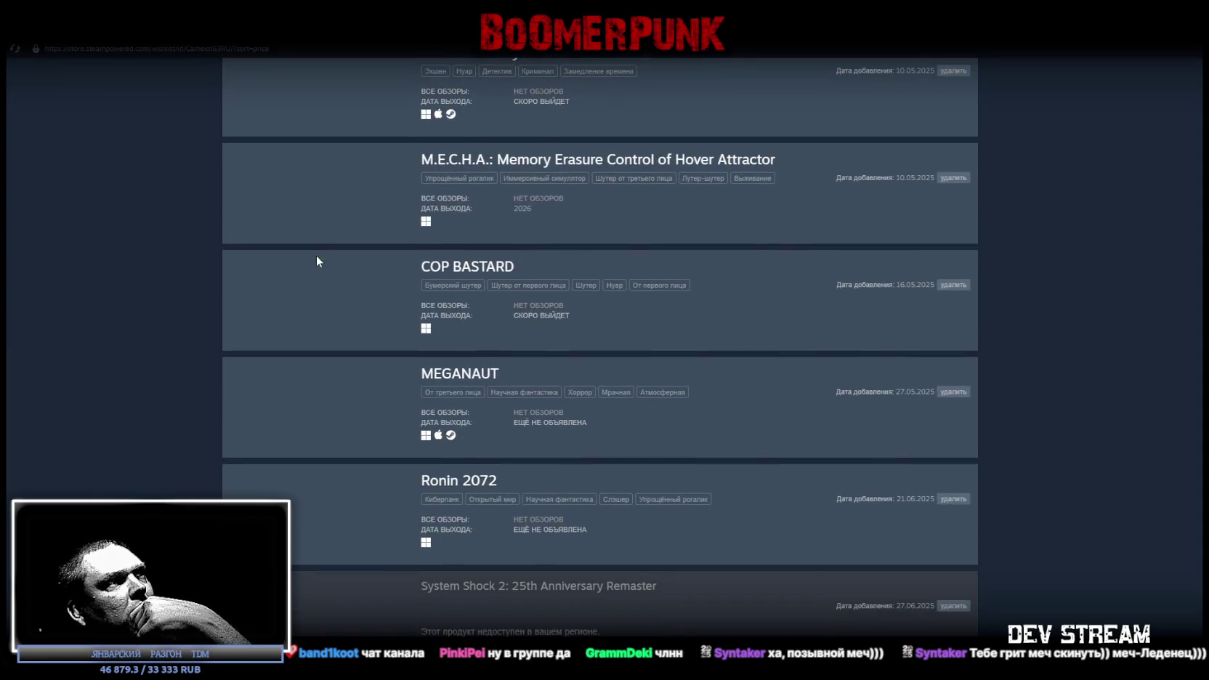
scroll(317, 262, down, 2)
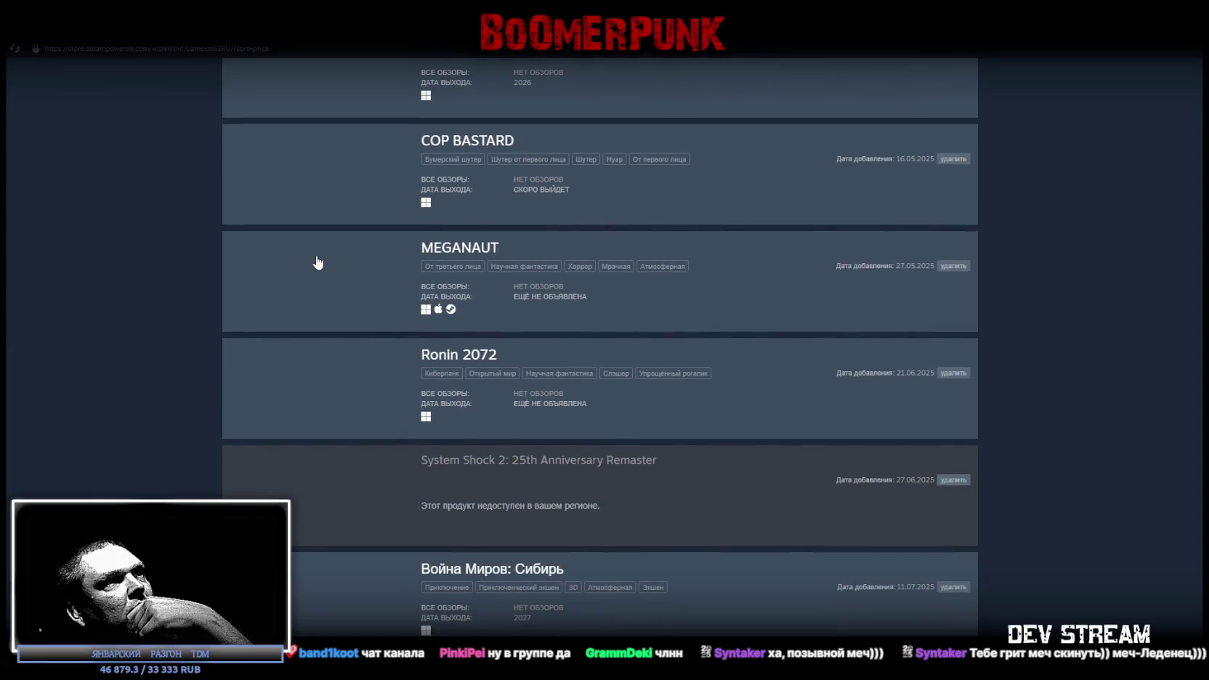
scroll(317, 262, down, 1)
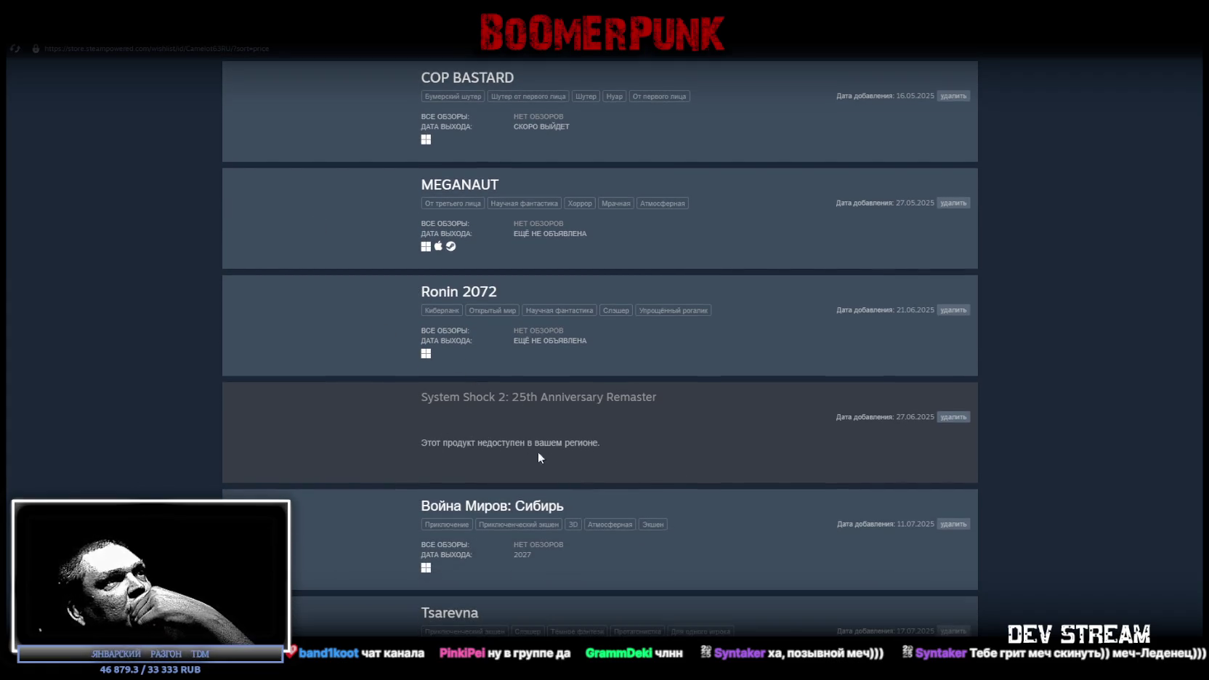
scroll(381, 265, up, 2)
scroll(399, 243, down, 1)
scroll(385, 243, down, 4)
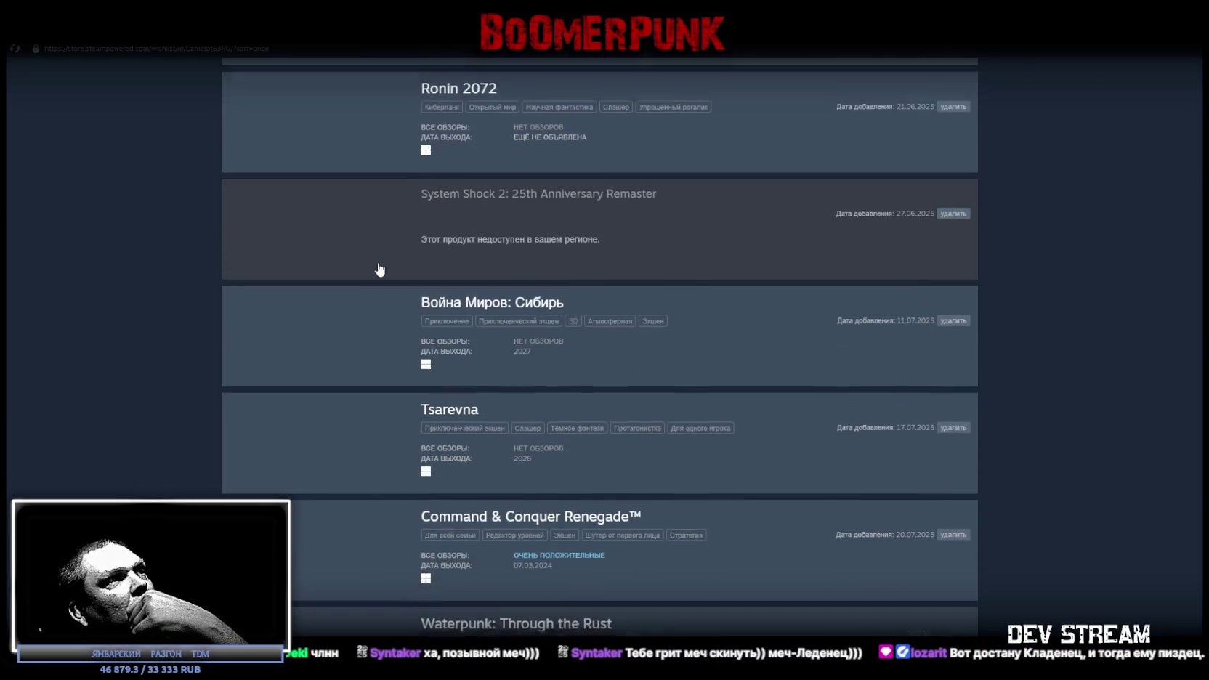
scroll(375, 261, down, 2)
scroll(371, 247, down, 2)
scroll(367, 259, down, 1)
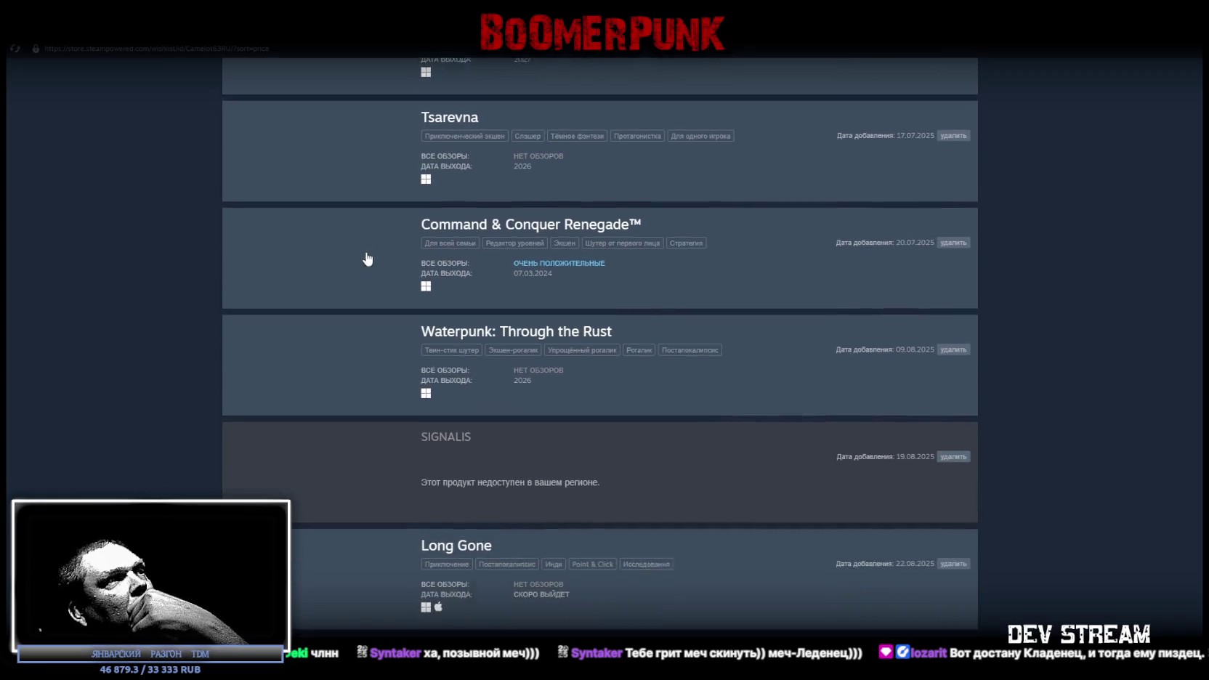
Select the SIGNALIS region-unavailable notice text, then continue to the end of the wishlist
mouse_move(422, 475)
mouse_down()
mouse_move(581, 476)
mouse_move(428, 476)
mouse_up()
click(589, 476)
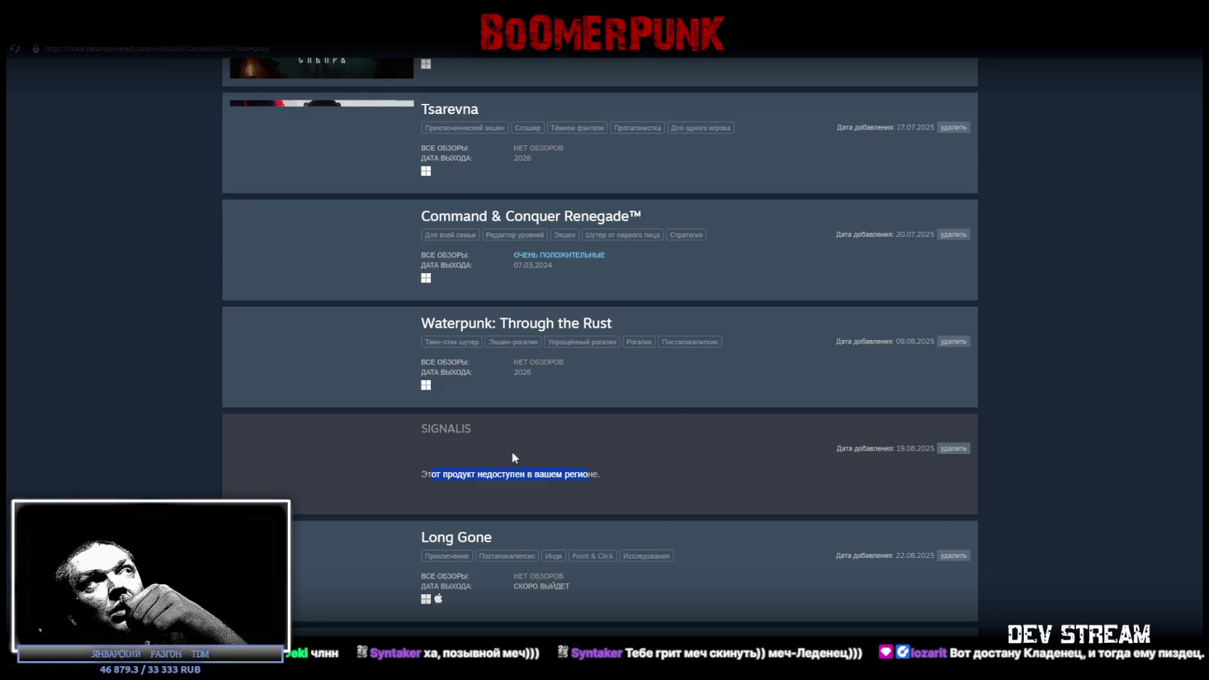
scroll(379, 386, up, 2)
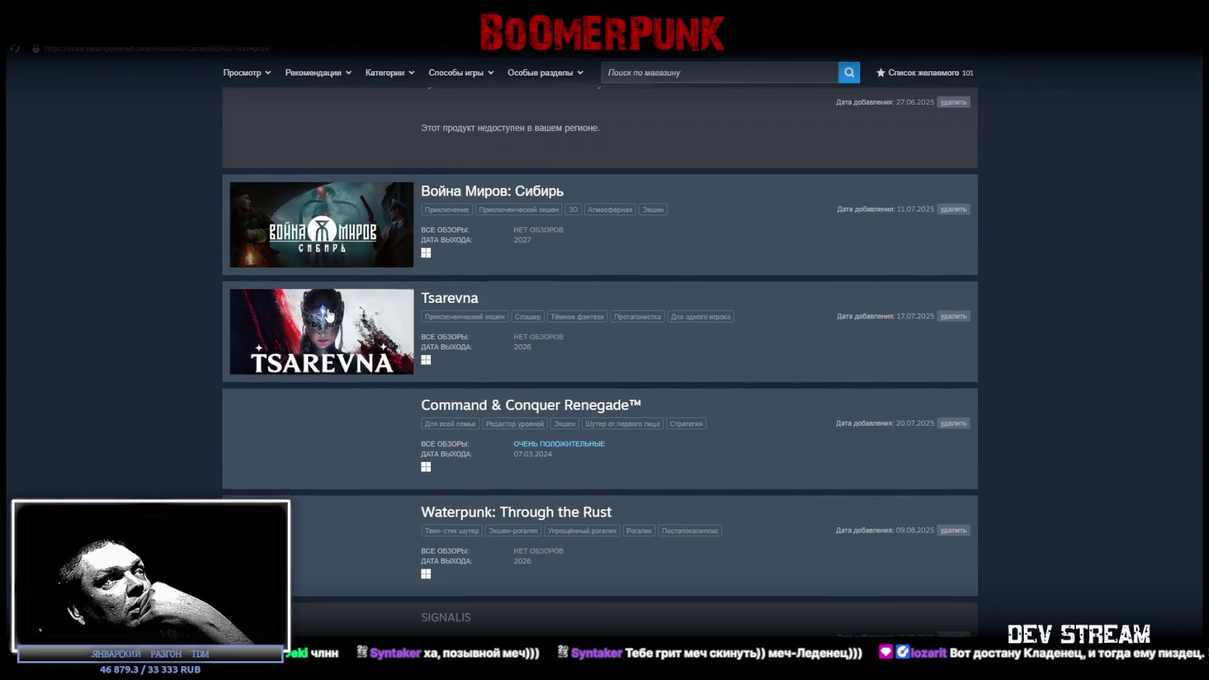
scroll(332, 306, down, 2)
scroll(332, 306, down, 1)
scroll(332, 306, down, 1)
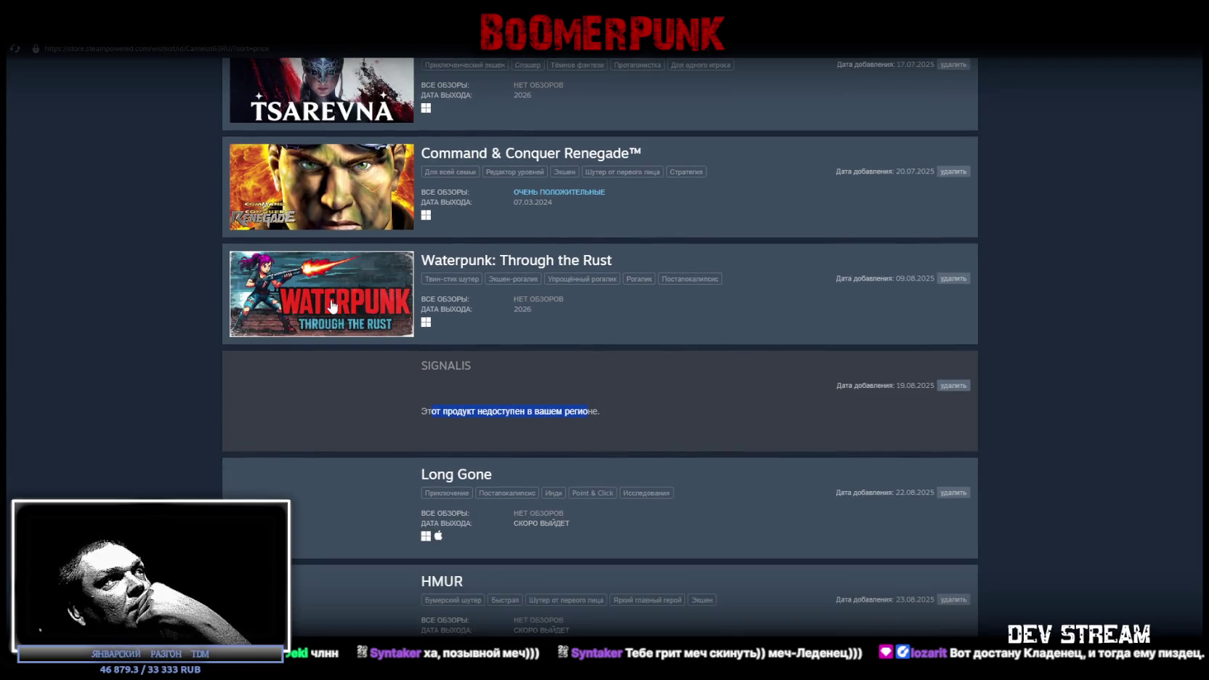
scroll(332, 308, down, 1)
scroll(333, 308, down, 1)
scroll(333, 308, up, 4)
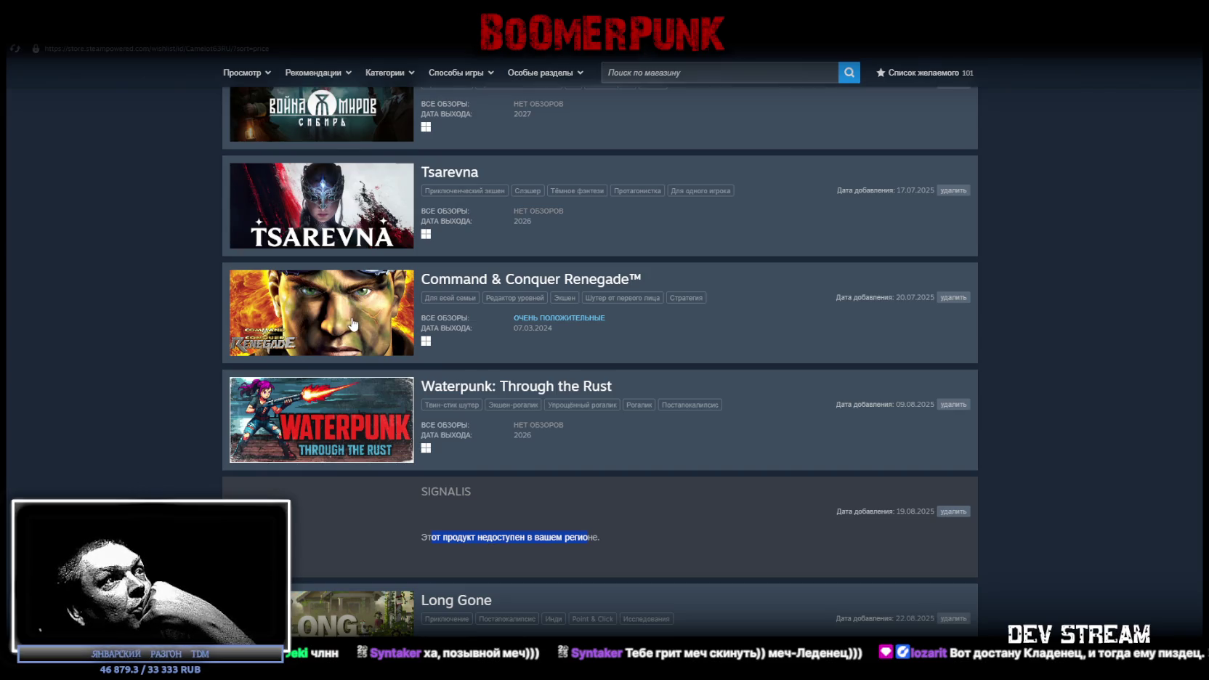
scroll(353, 323, down, 2)
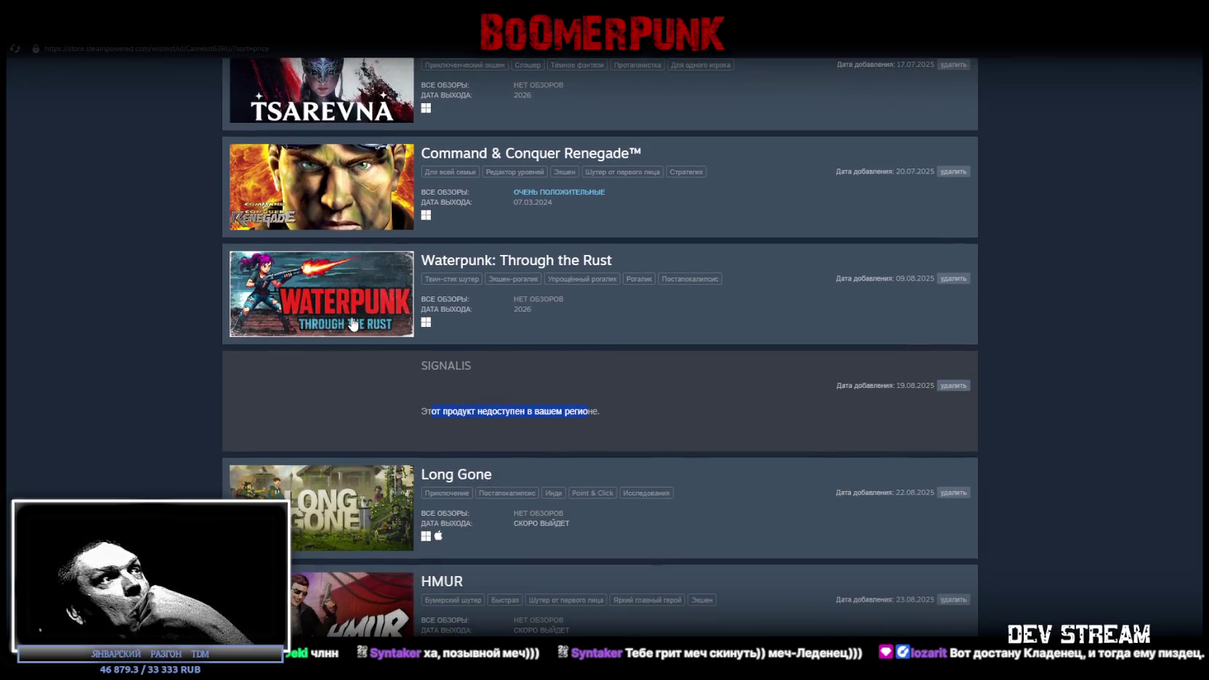
scroll(354, 321, down, 2)
scroll(353, 321, down, 2)
scroll(354, 321, down, 2)
scroll(341, 321, down, 2)
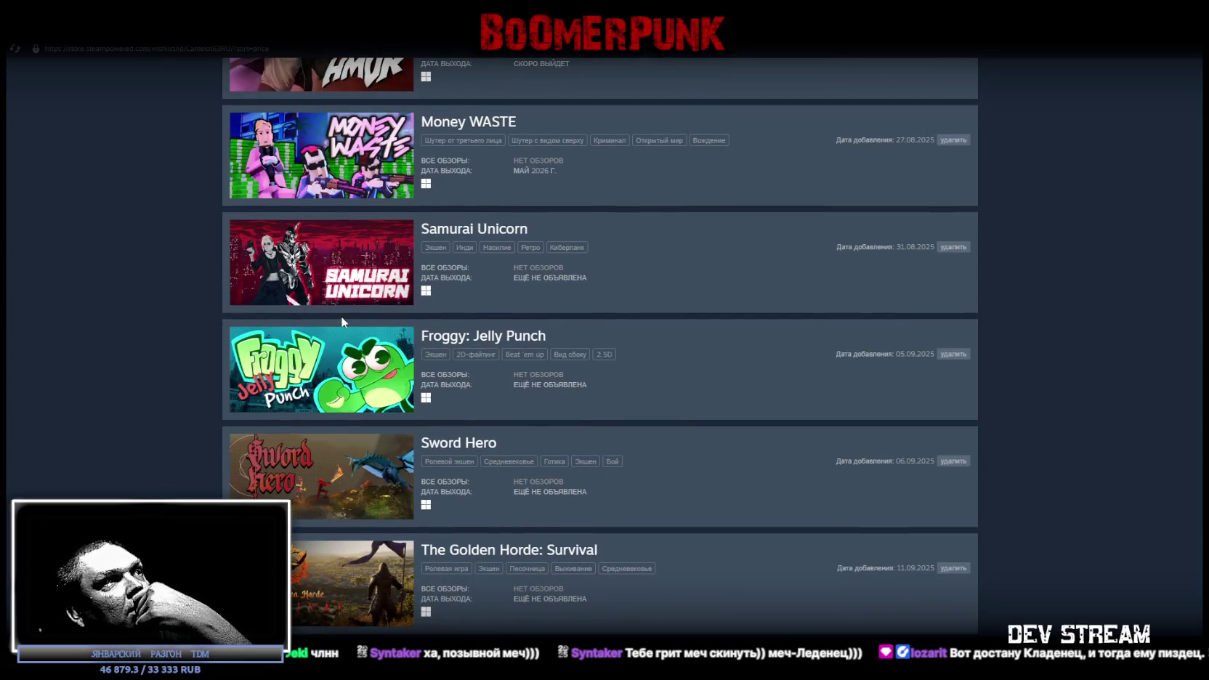
scroll(341, 320, down, 1)
scroll(340, 323, down, 1)
scroll(339, 323, down, 2)
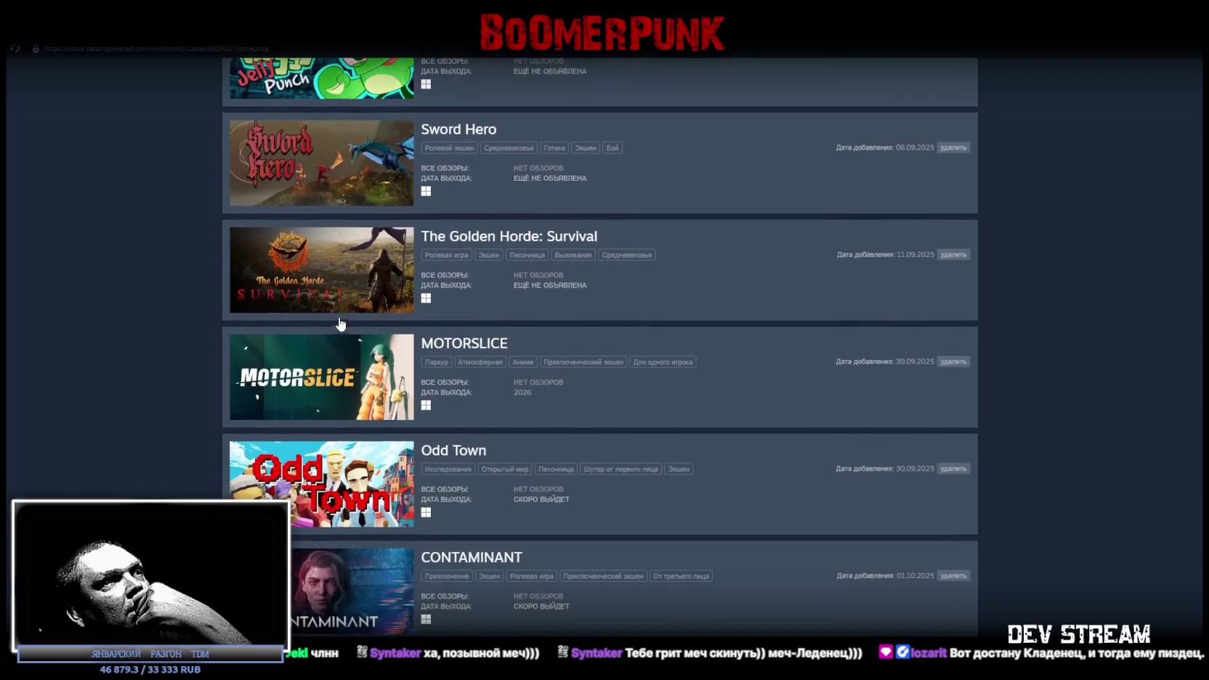
scroll(339, 323, down, 3)
scroll(339, 324, down, 1)
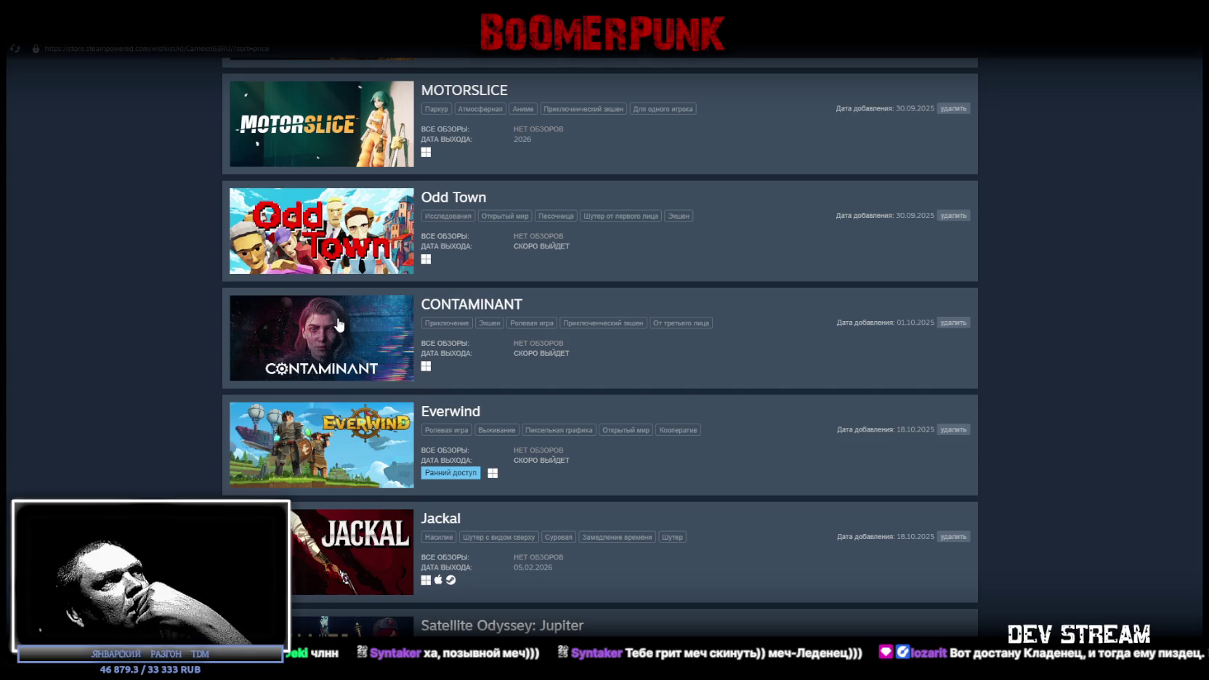
scroll(339, 325, down, 2)
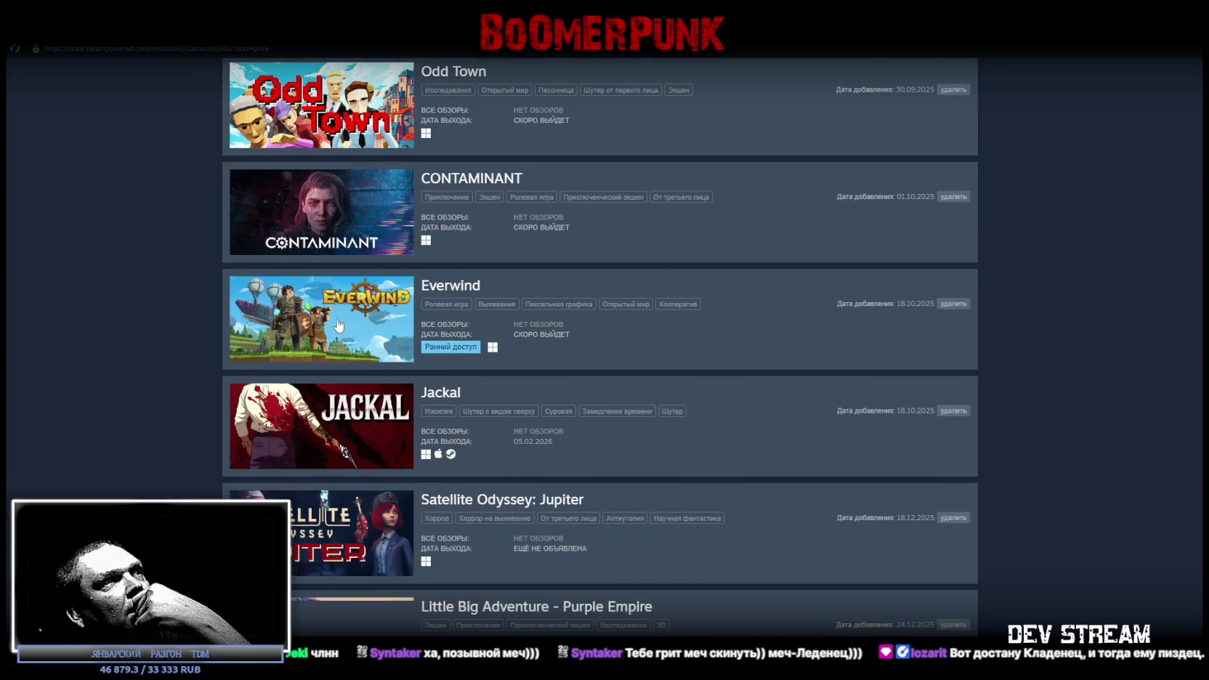
scroll(338, 325, down, 3)
scroll(338, 325, down, 2)
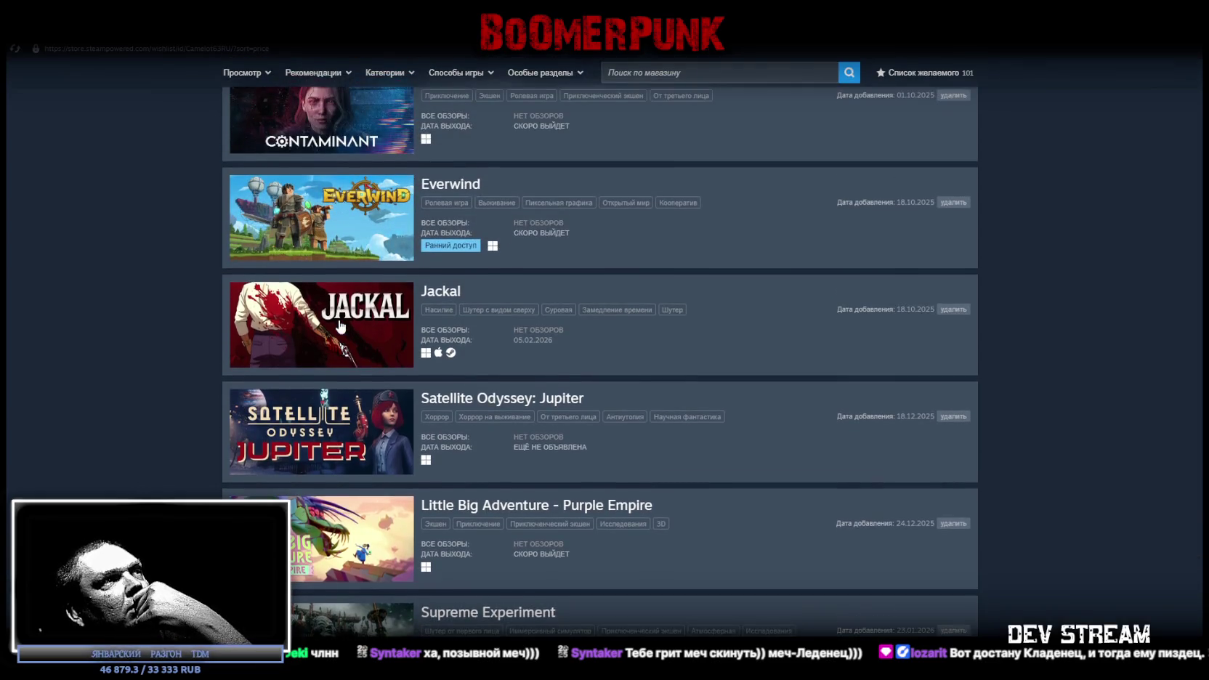
Go back up the wishlist and open the Sword Hero store page
scroll(340, 326, up, 2)
scroll(339, 326, up, 3)
scroll(340, 327, up, 3)
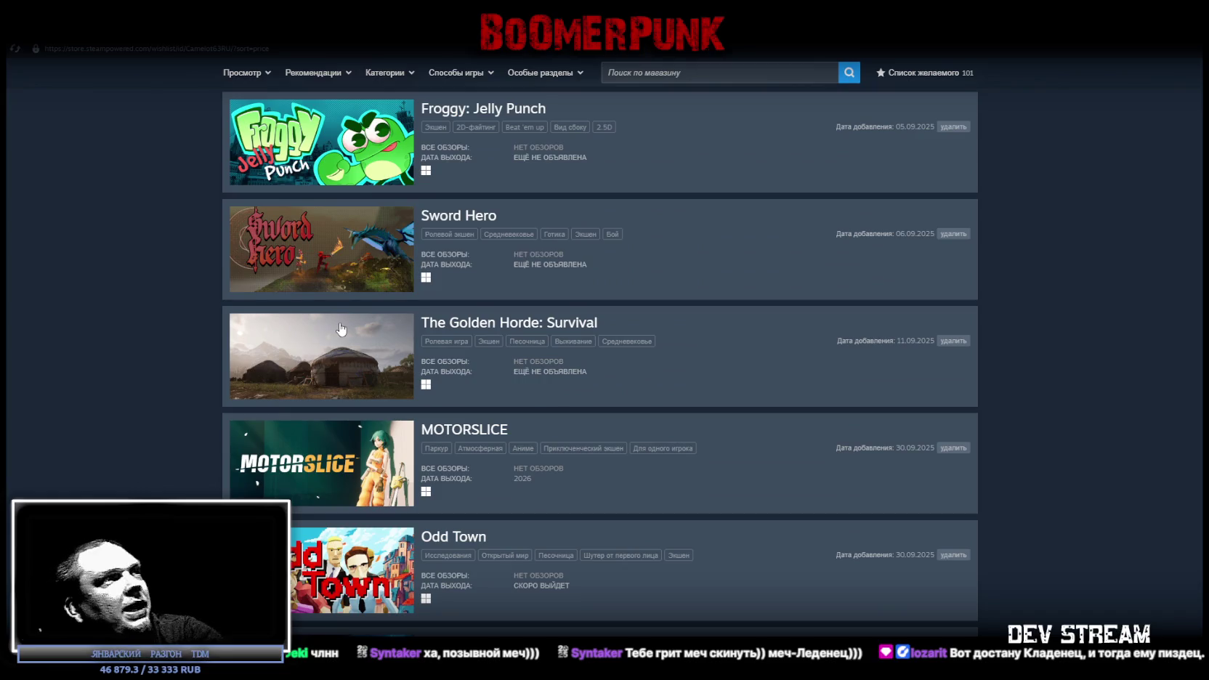
scroll(361, 330, up, 3)
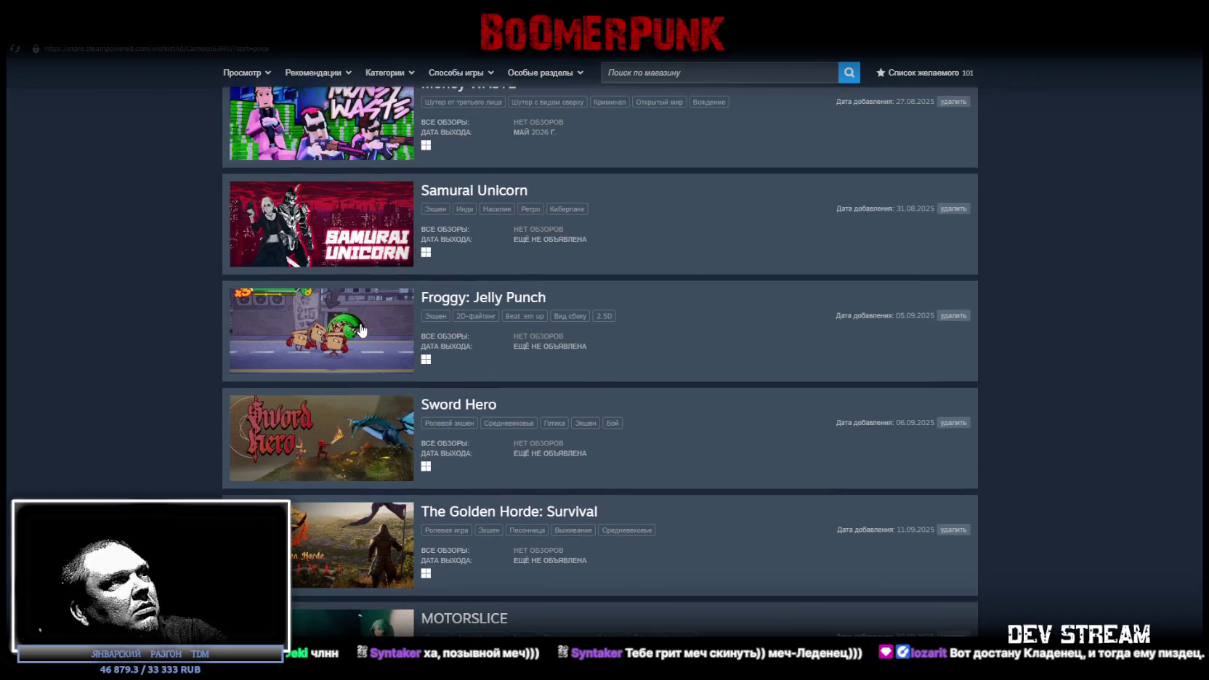
click(358, 442)
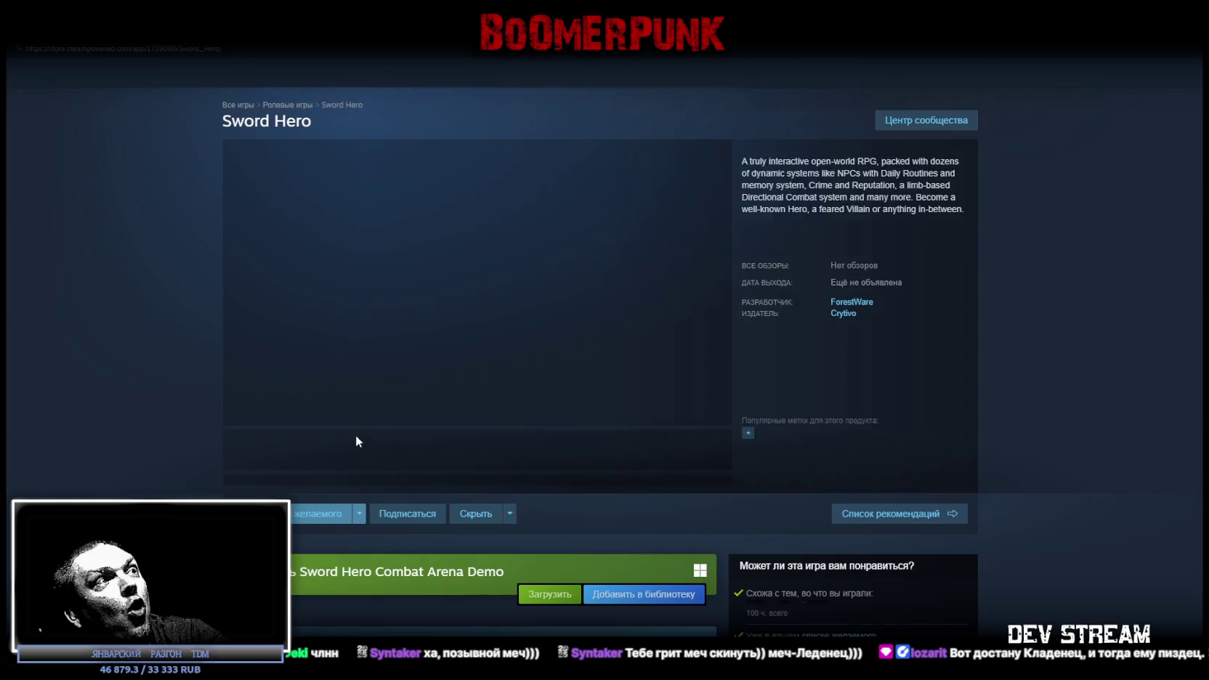
Play the Sword Hero trailer full screen, exit with Esc, then return to full screen
click(717, 414)
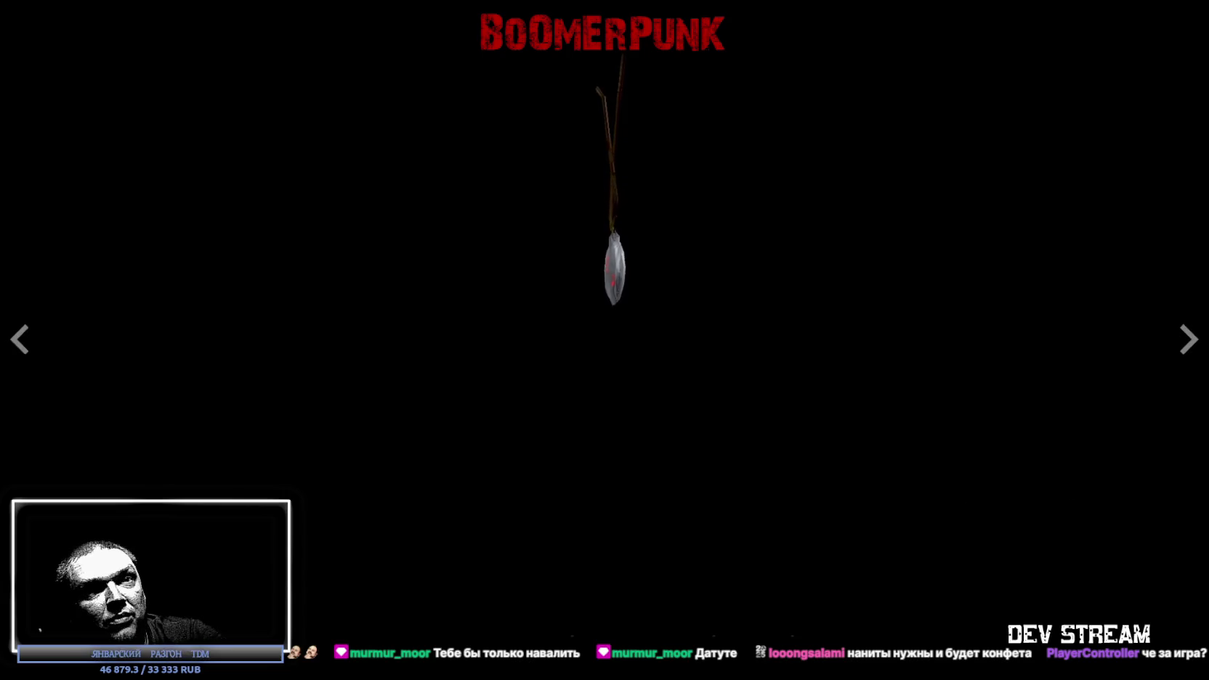
key(Escape)
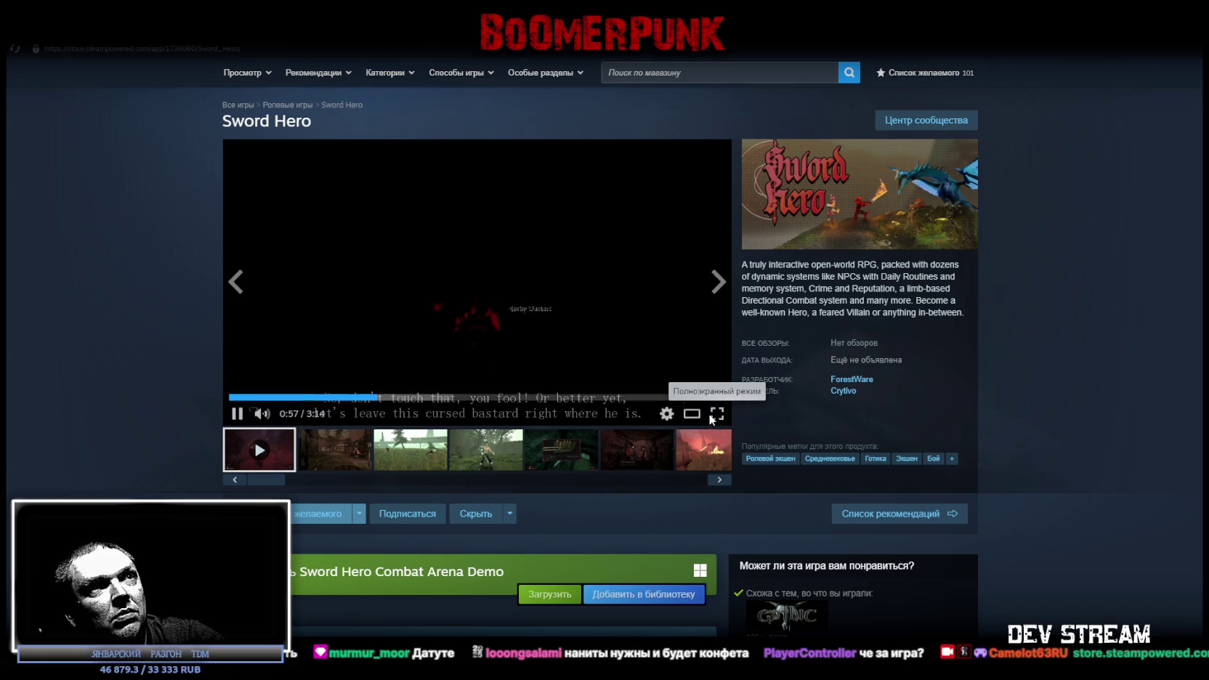
click(709, 417)
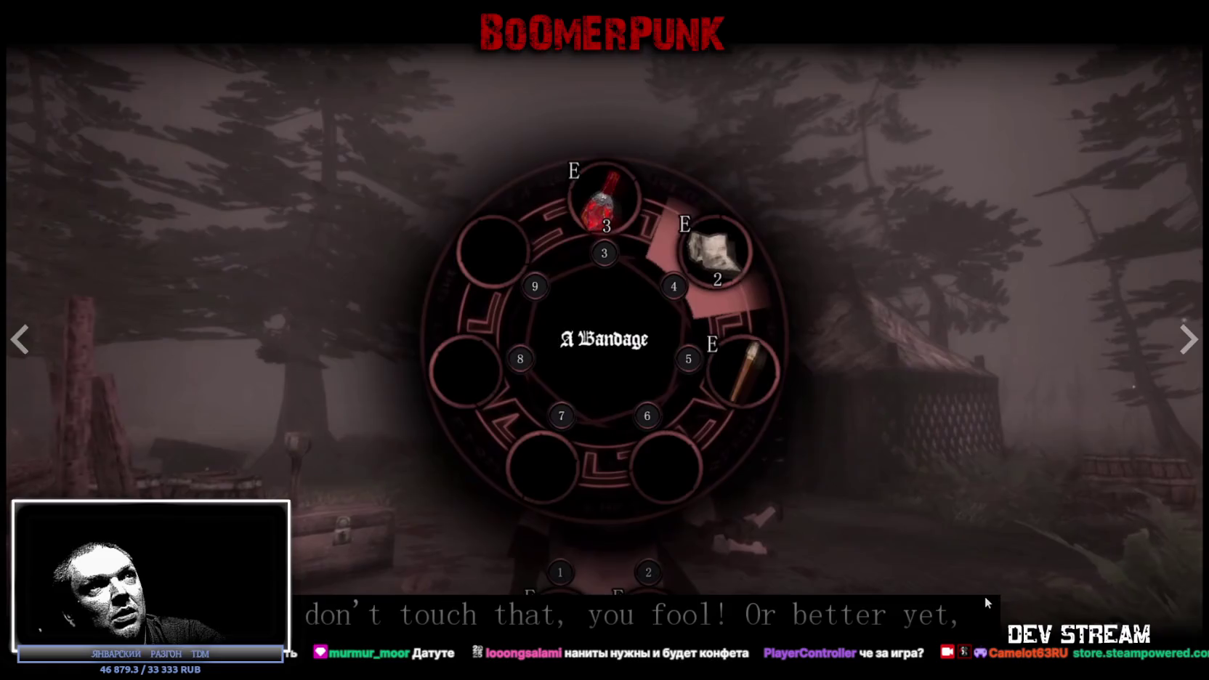
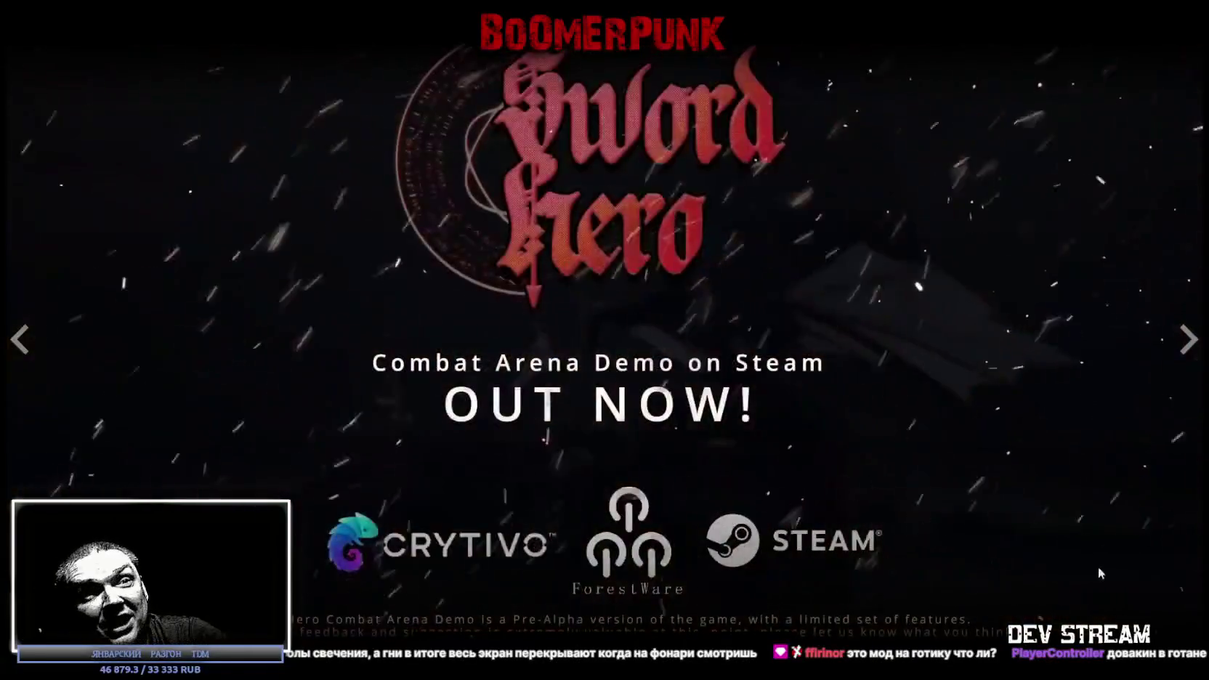
Exit the fullscreen trailer and scroll through the Sword Hero store page
key(Escape)
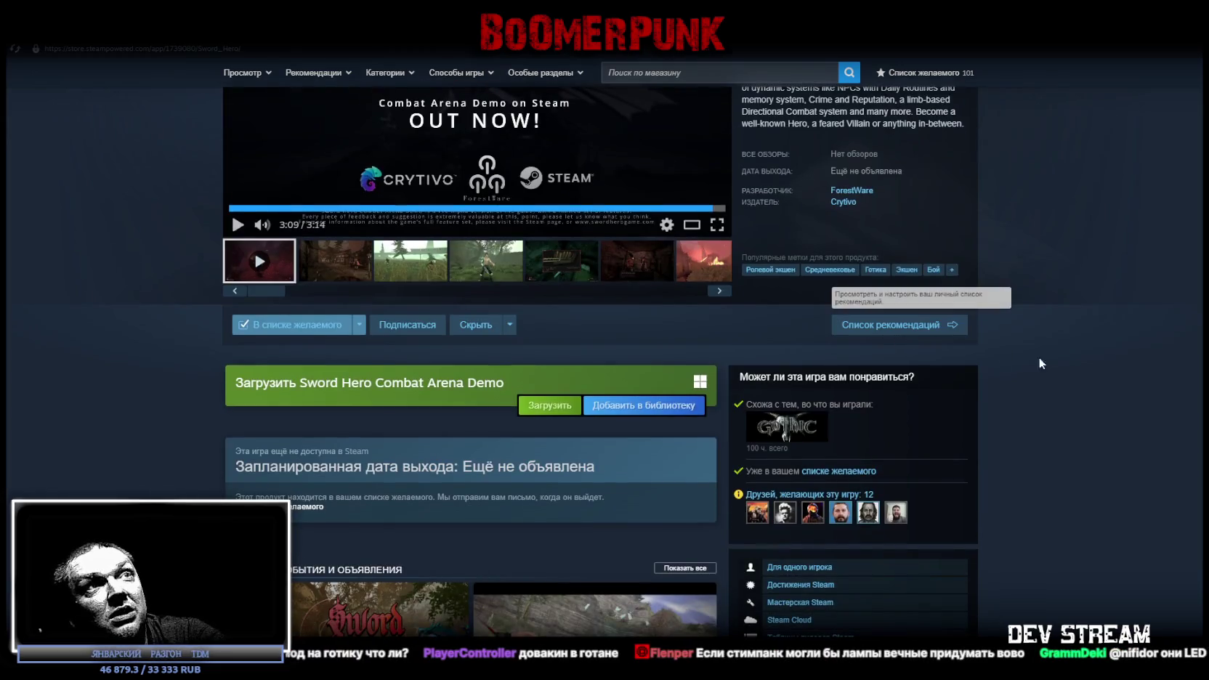
scroll(1126, 371, up, 3)
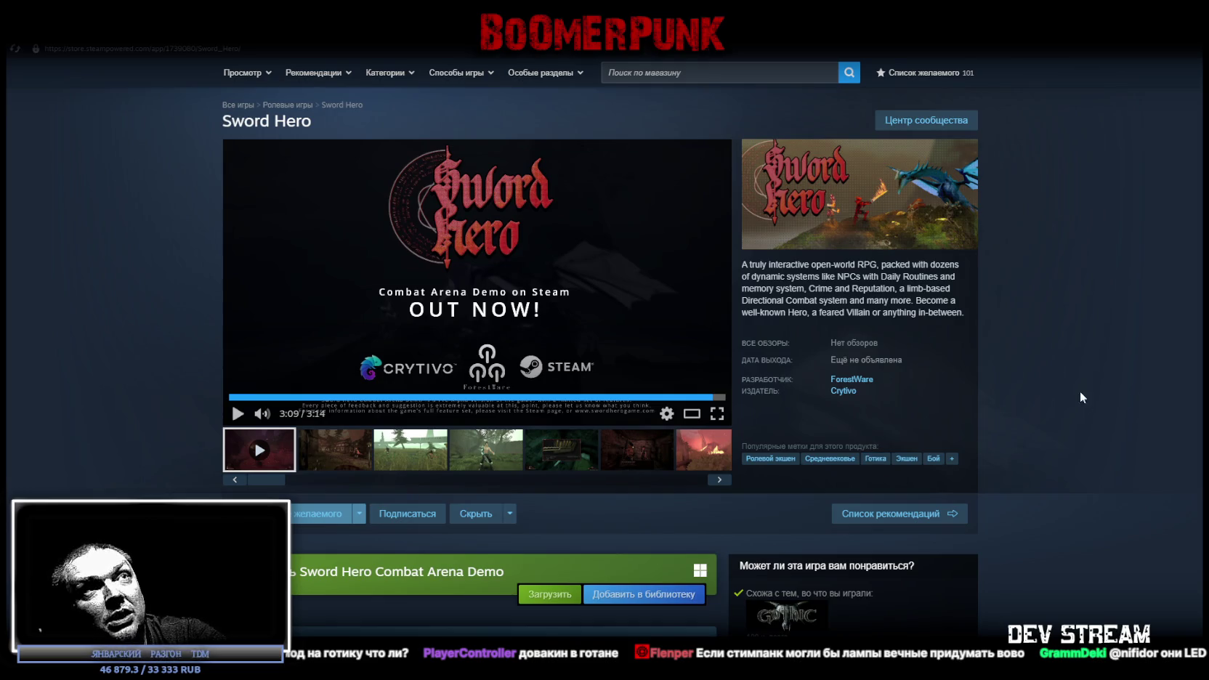
scroll(1058, 387, down, 1)
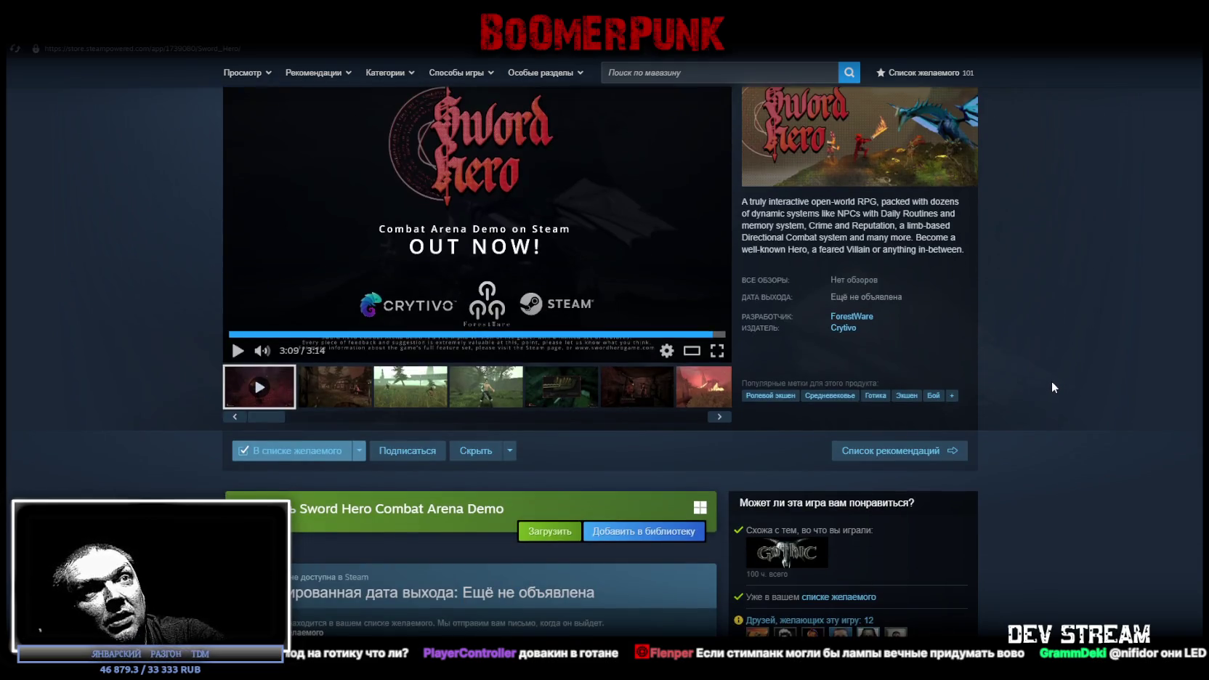
scroll(1041, 378, down, 3)
scroll(989, 449, down, 2)
scroll(1023, 442, down, 3)
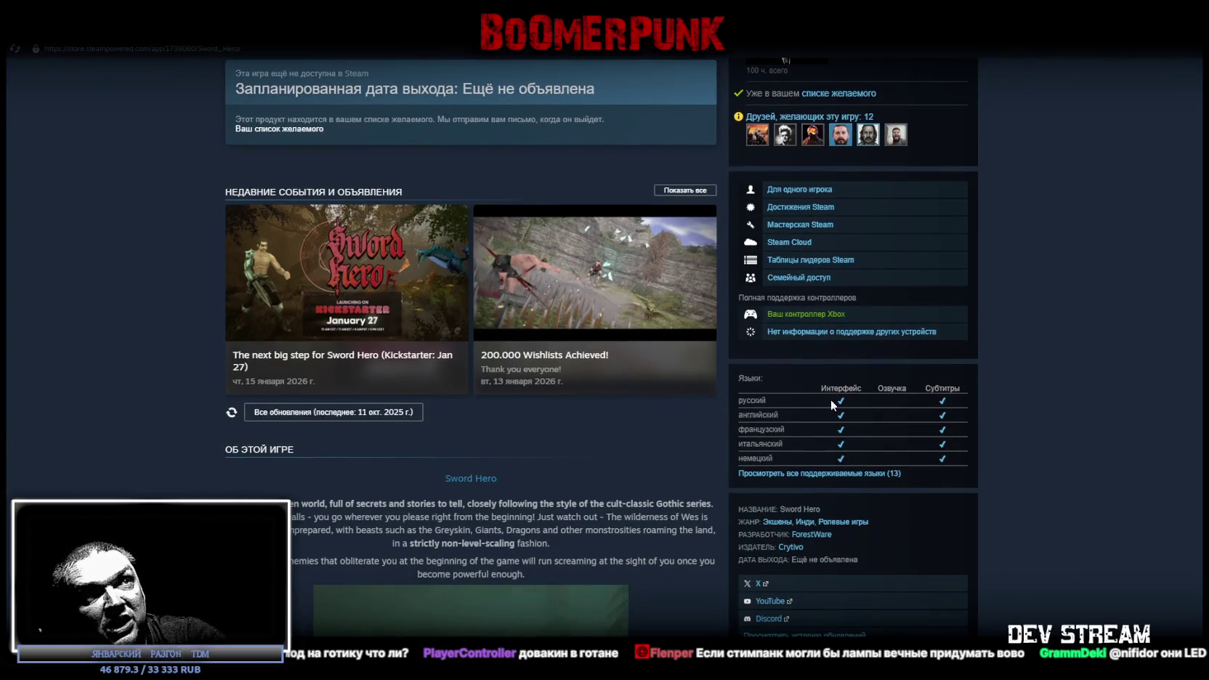
scroll(808, 397, down, 5)
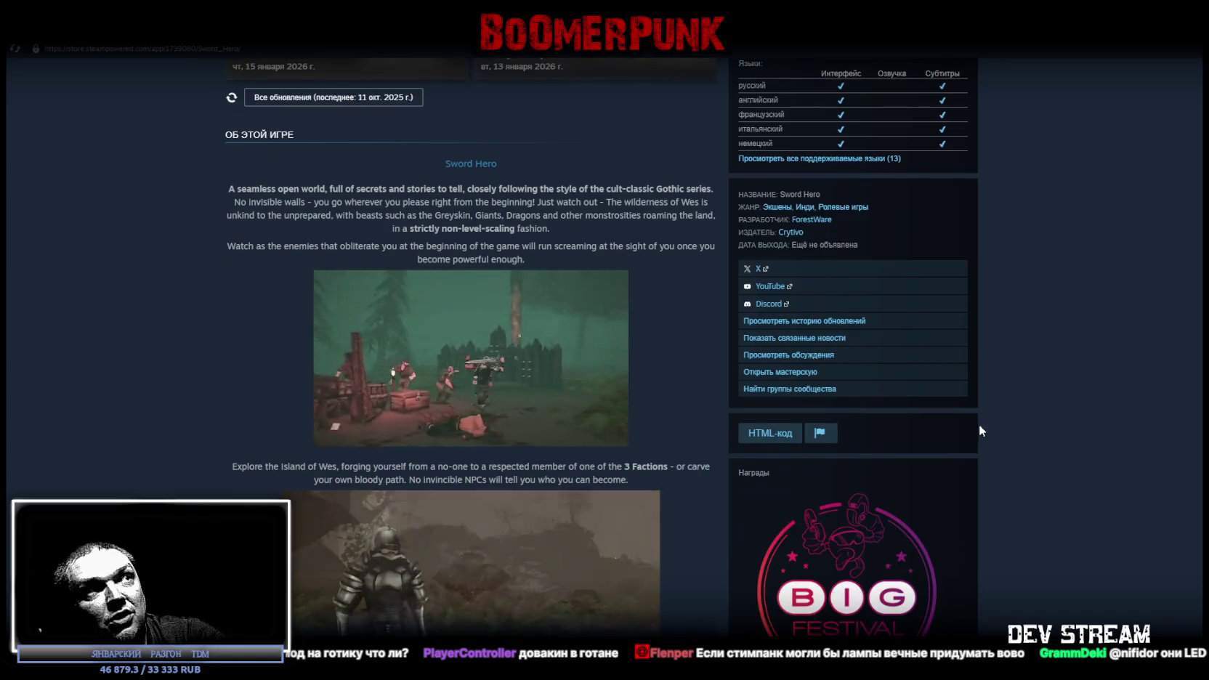
scroll(980, 427, up, 5)
scroll(703, 320, up, 5)
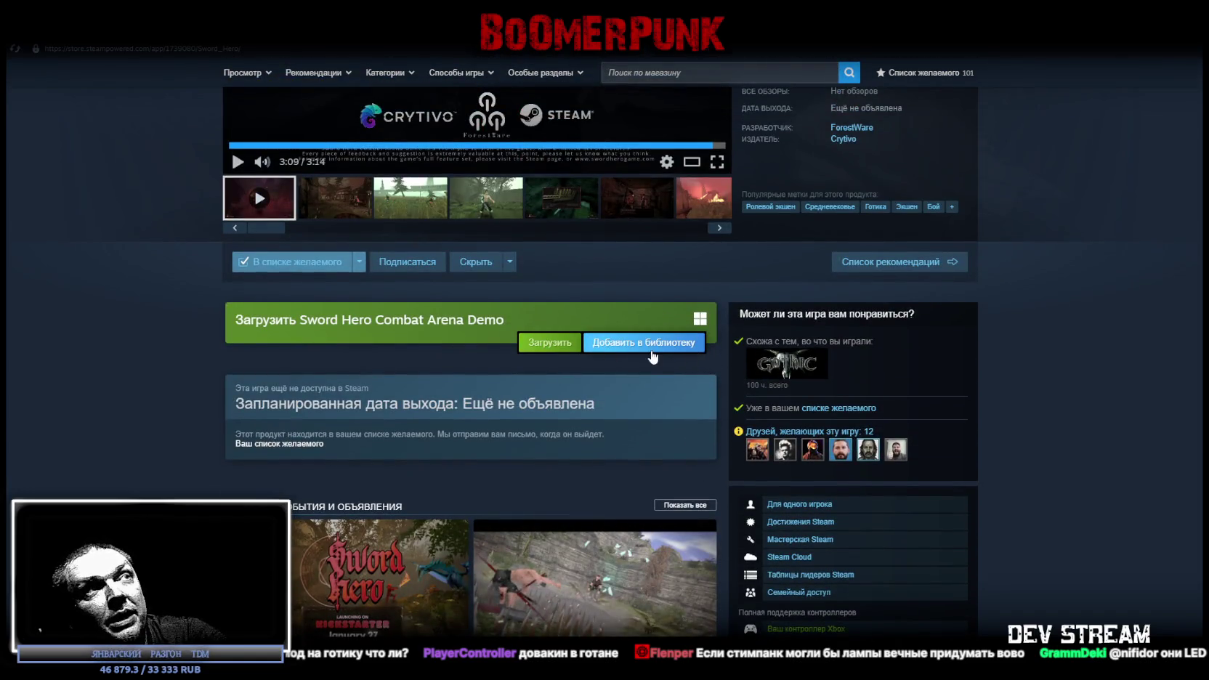
scroll(668, 366, up, 2)
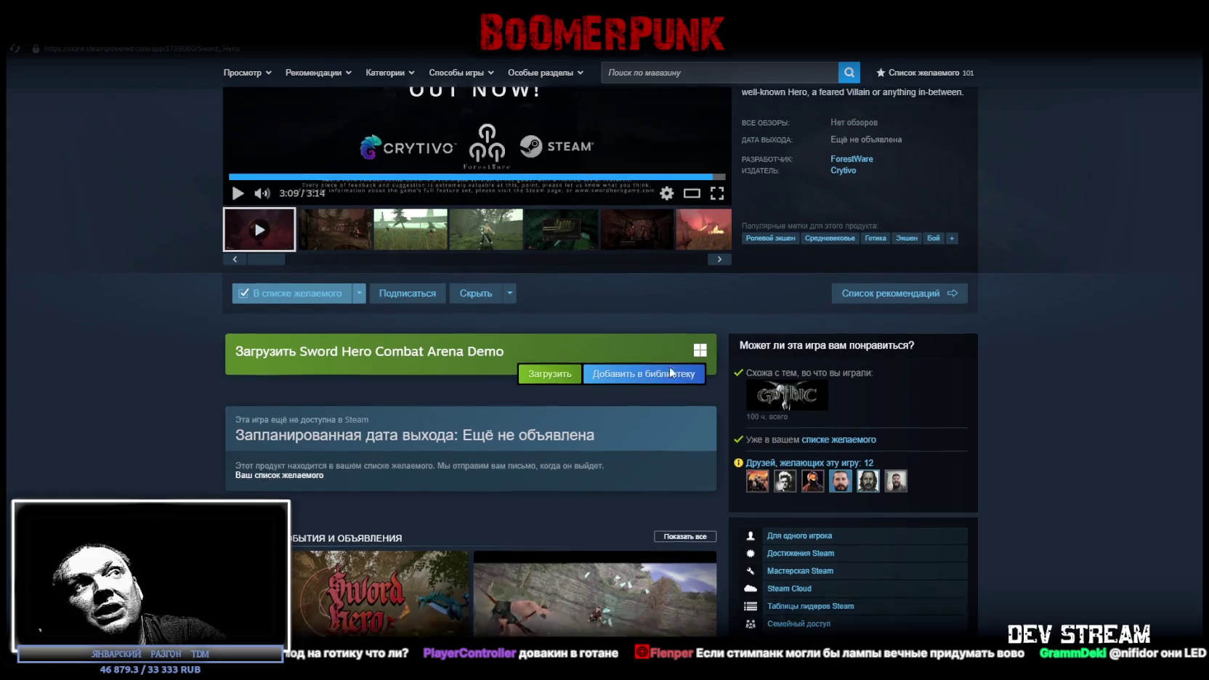
Highlight 'Combat Arena Demo' in the demo banner, then go to the library home
drag(396, 446, 499, 445)
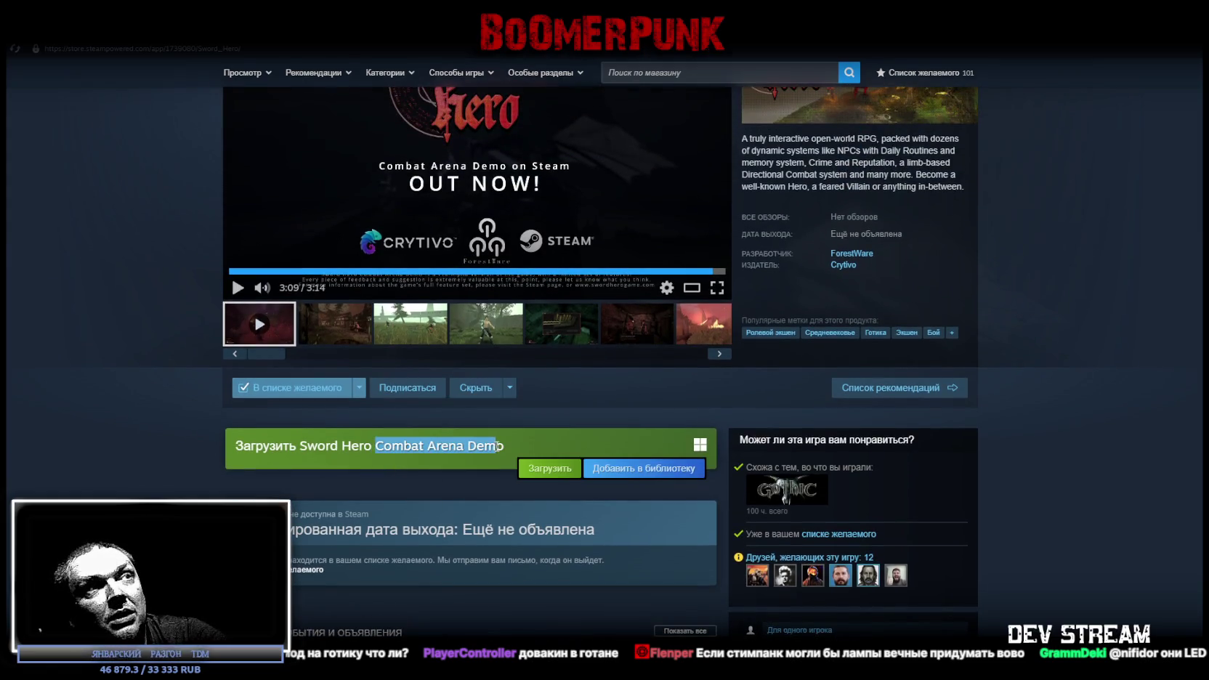
scroll(537, 363, up, 2)
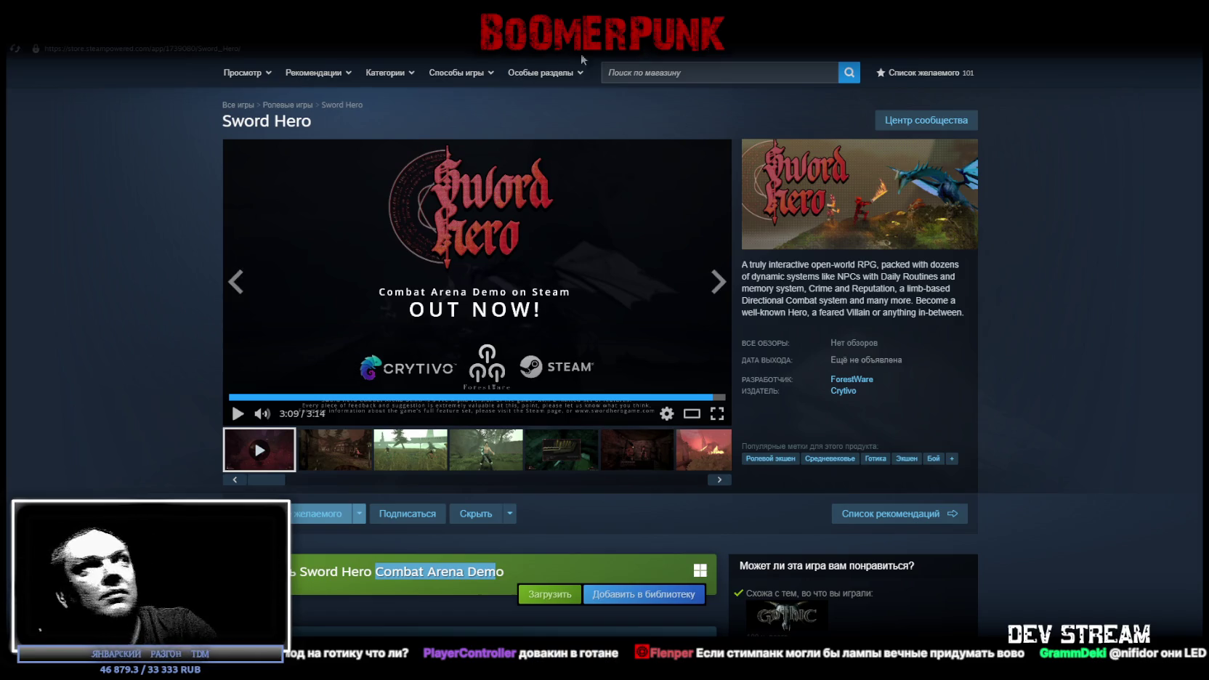
click(153, 70)
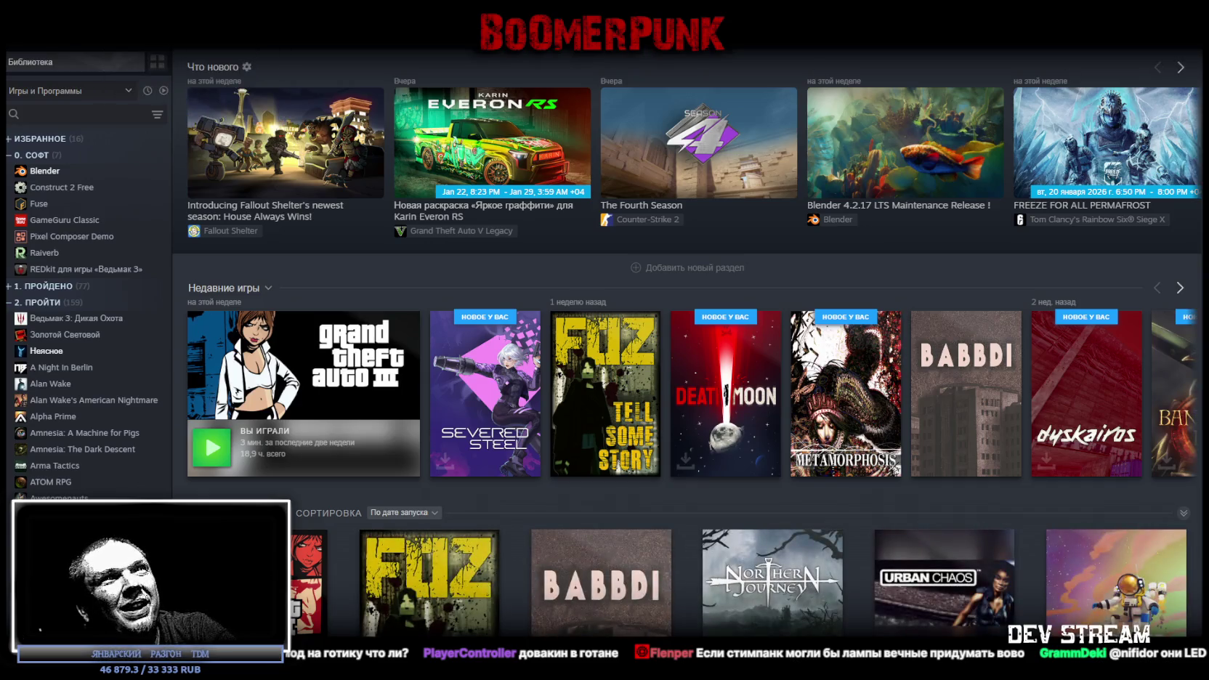
Check Steam notifications, then switch over to the Unity editor
click(919, 58)
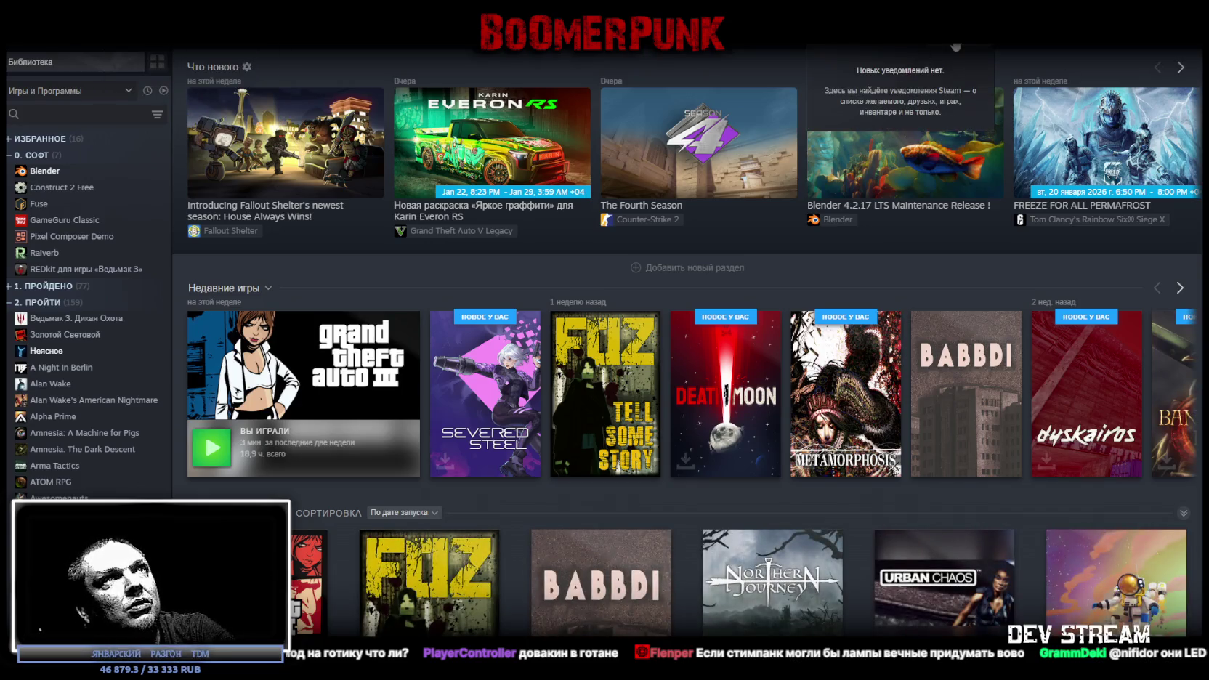
key(alt+Tab)
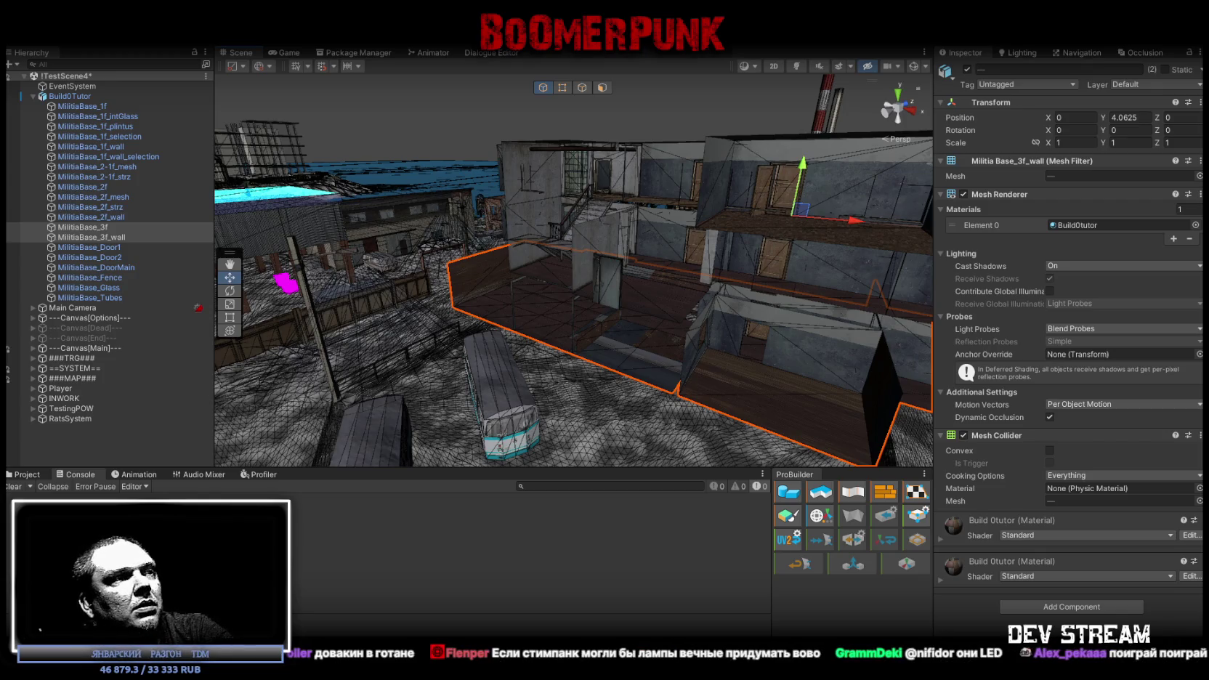
Orbit the Scene view toward MilitiaBase_3f_wall, then return to the Steam library
mouse_move(550, 246)
alt+mouse_down()
mouse_move(743, 302)
mouse_move(699, 318)
alt+mouse_up()
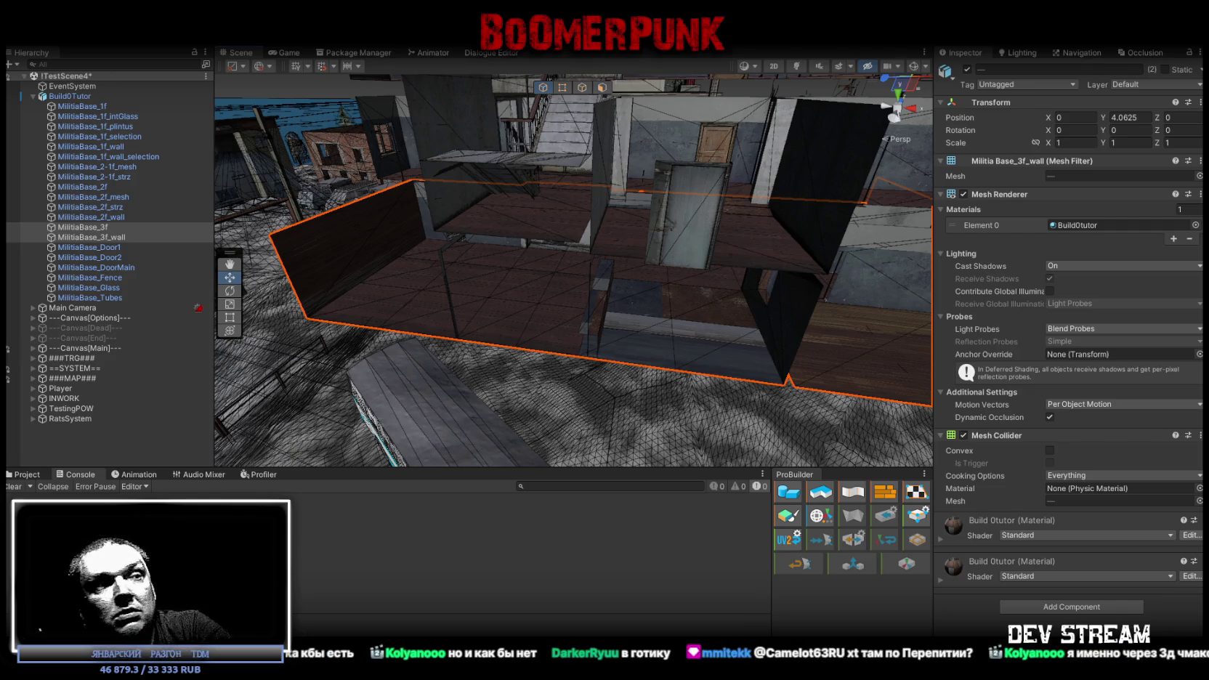
key(alt+Tab)
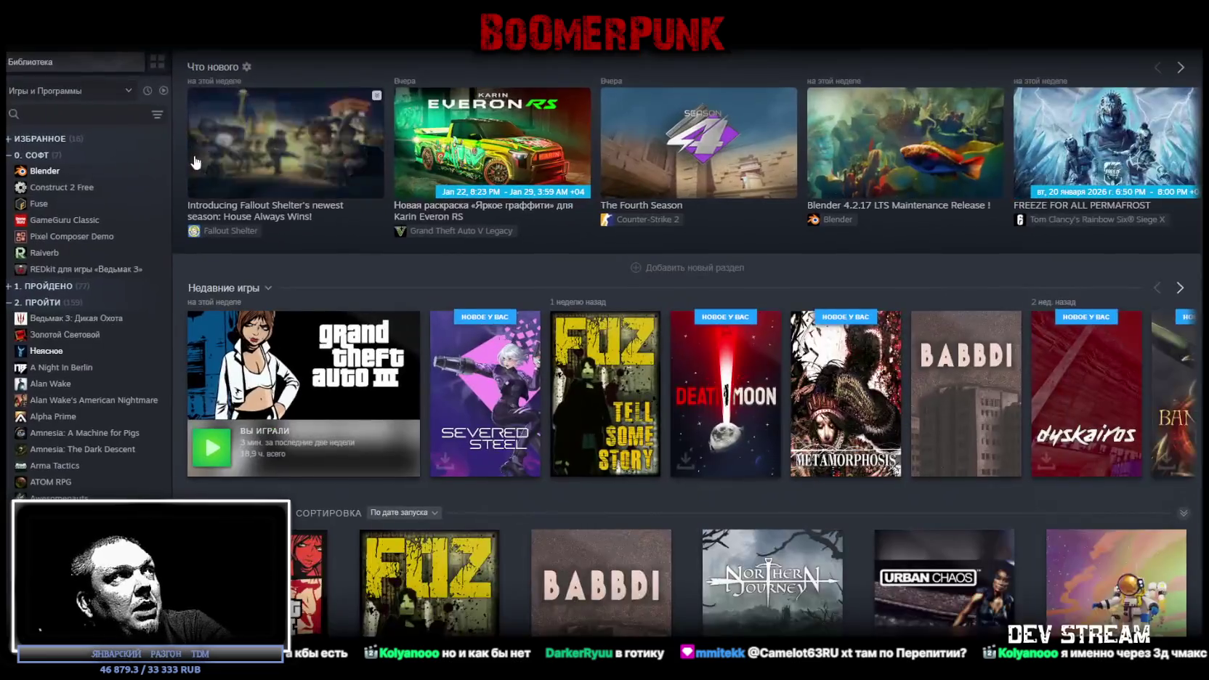
Collapse '0. СОФТ', expand 'ИЗБРАННОЕ' and open Peripeteia's library page
click(9, 155)
click(11, 138)
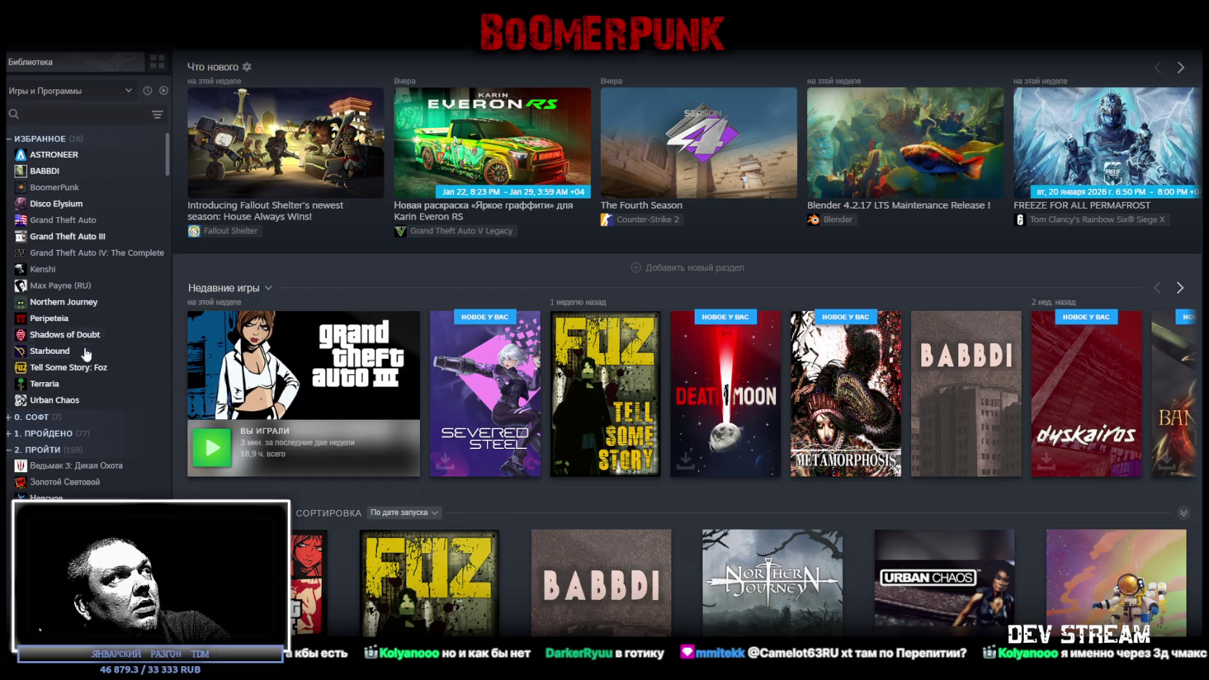
click(59, 318)
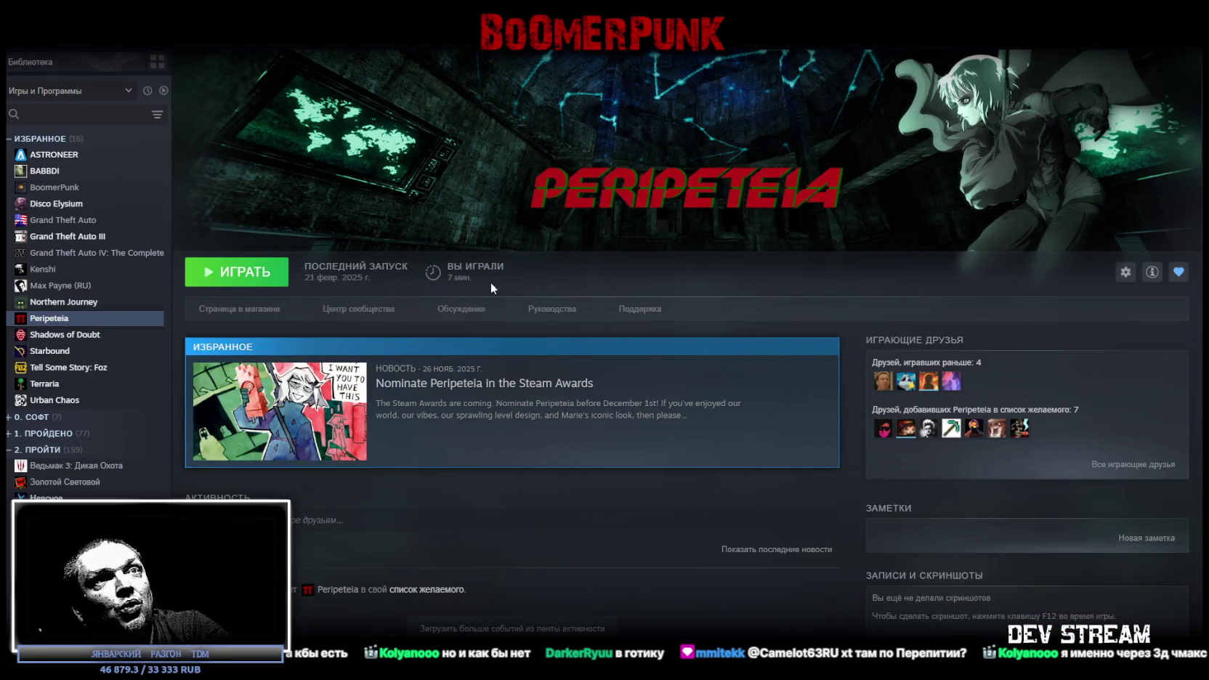
scroll(873, 404, down, 5)
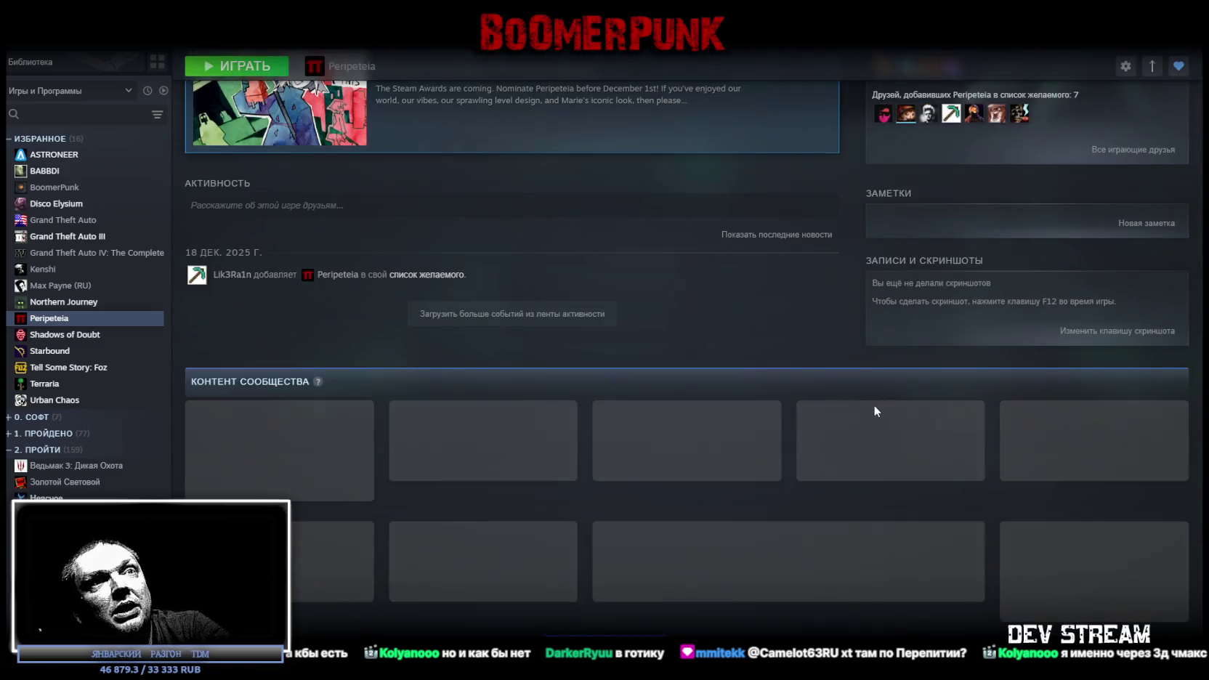
scroll(871, 414, up, 5)
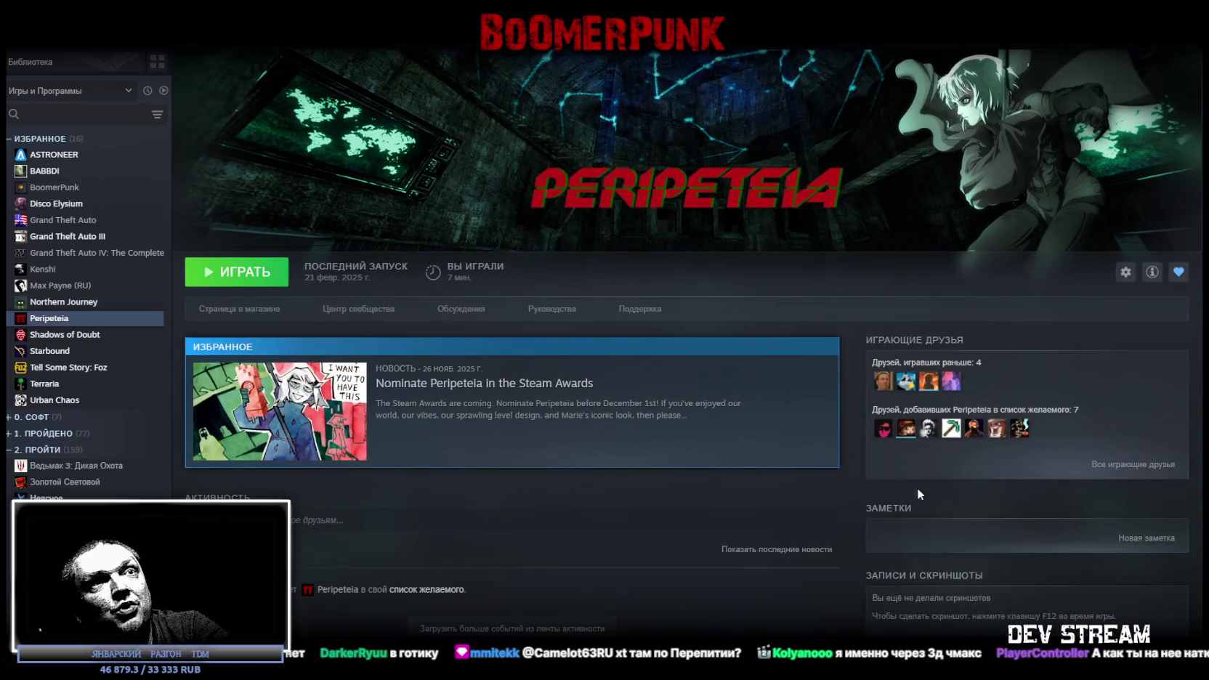
Open Peripeteia's store page and scroll through it
click(225, 310)
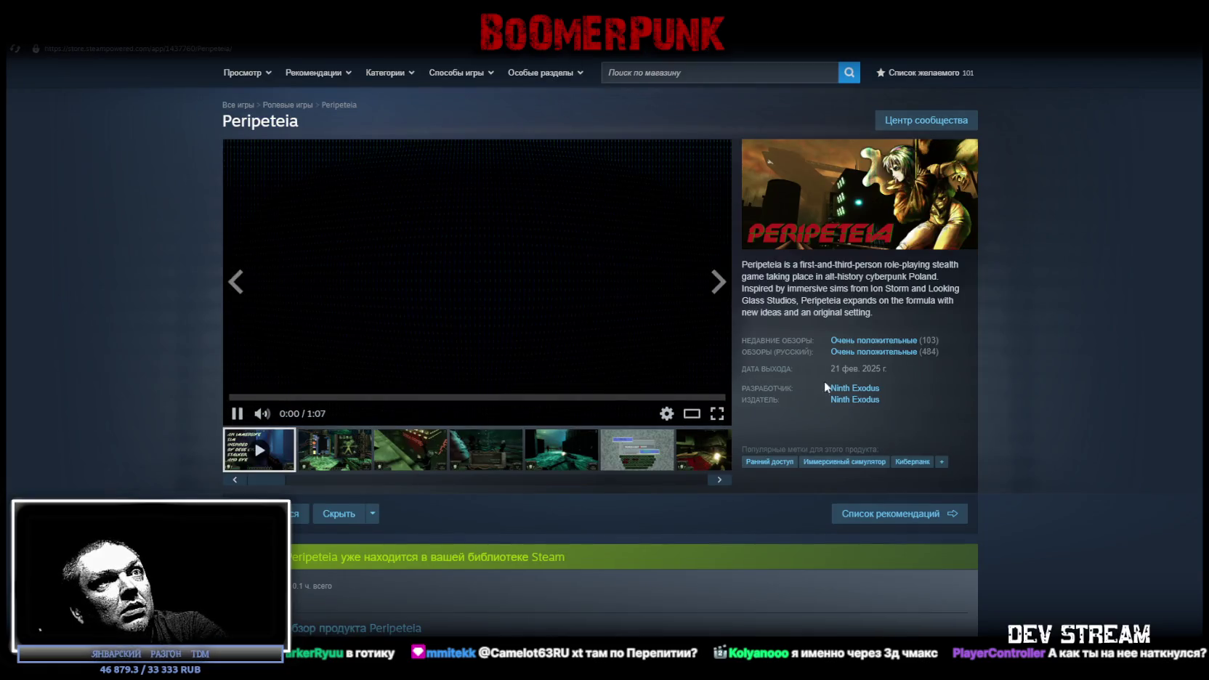
scroll(760, 377, down, 4)
scroll(744, 374, down, 4)
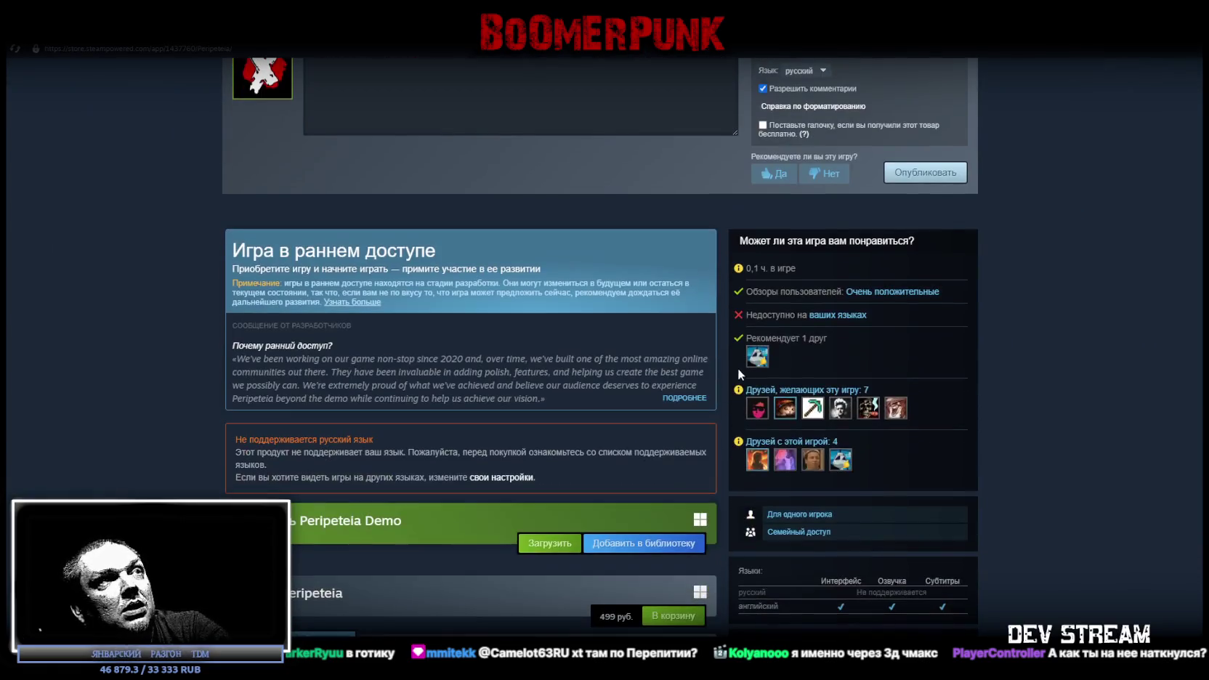
scroll(564, 319, down, 1)
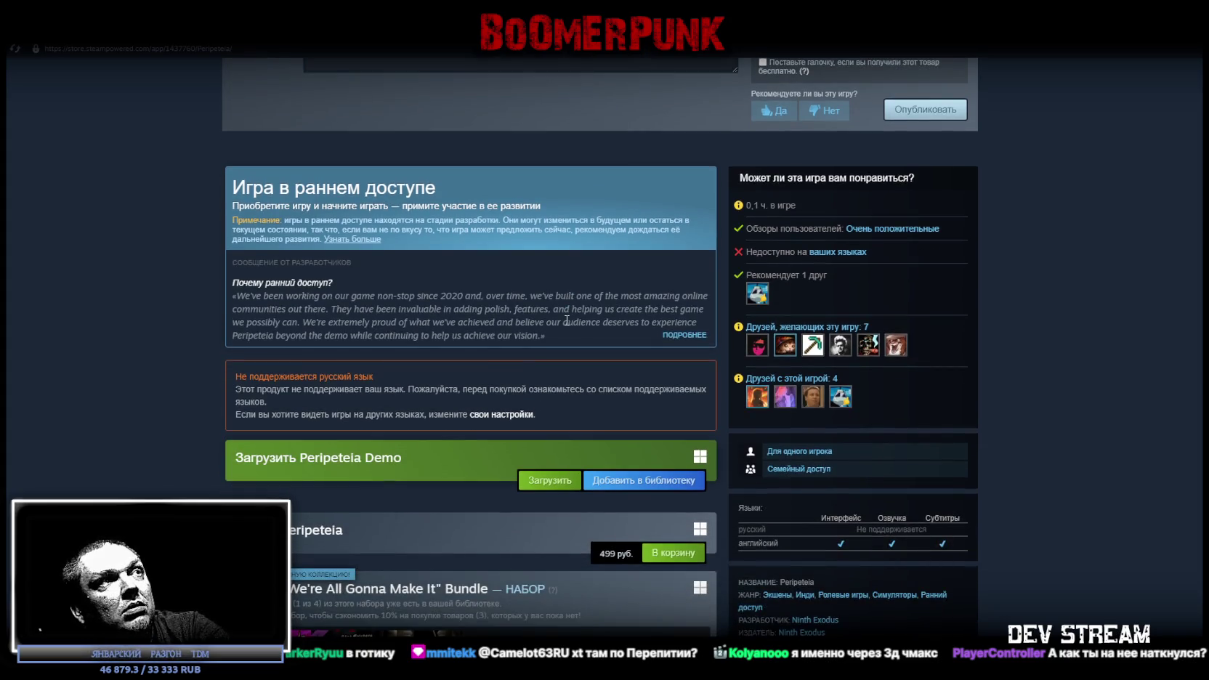
scroll(565, 321, up, 5)
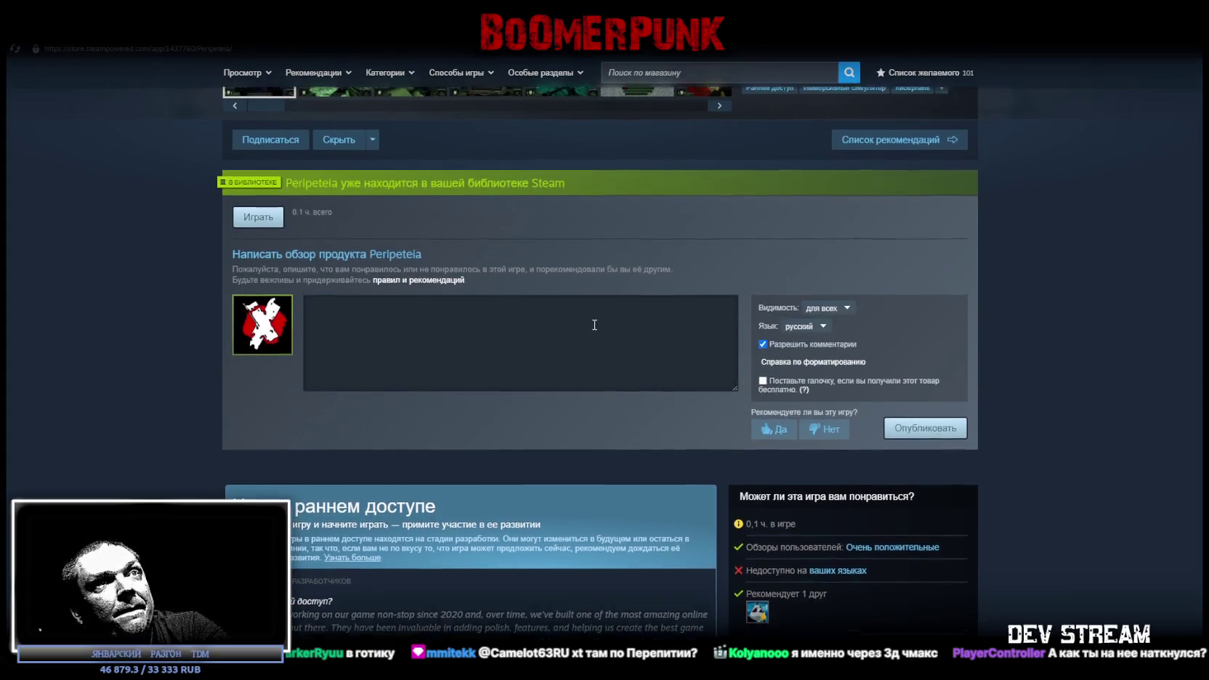
scroll(610, 331, up, 4)
scroll(609, 329, up, 2)
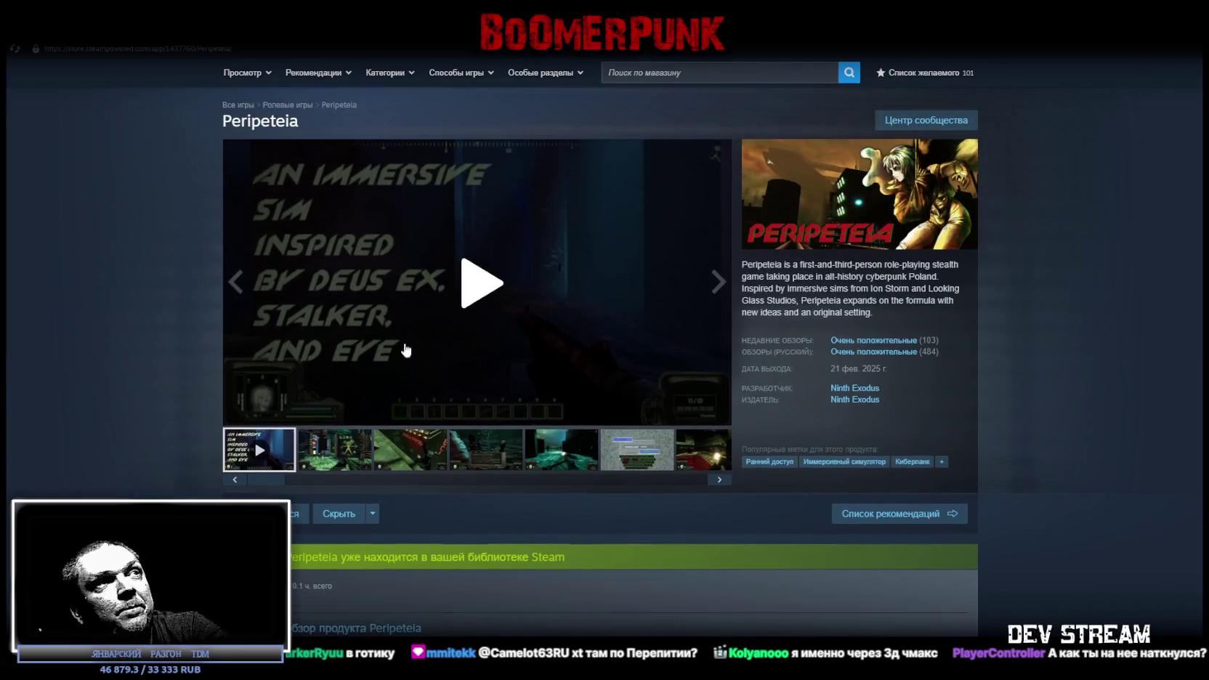
scroll(888, 368, down, 2)
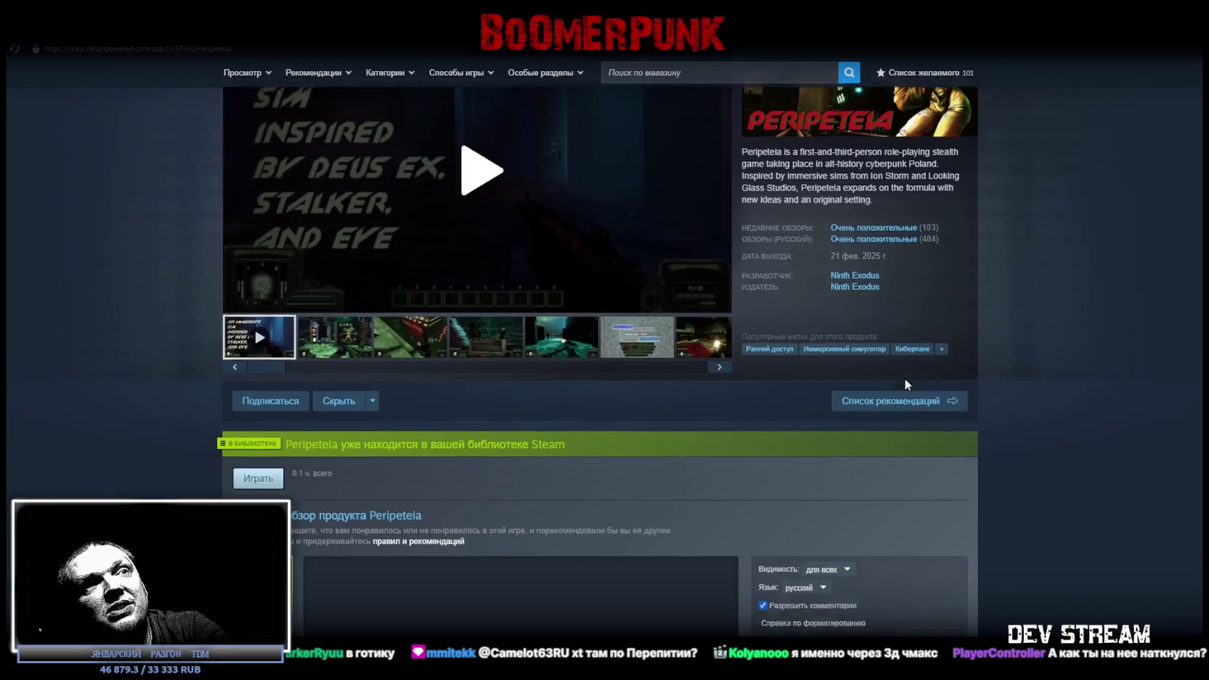
scroll(944, 375, up, 2)
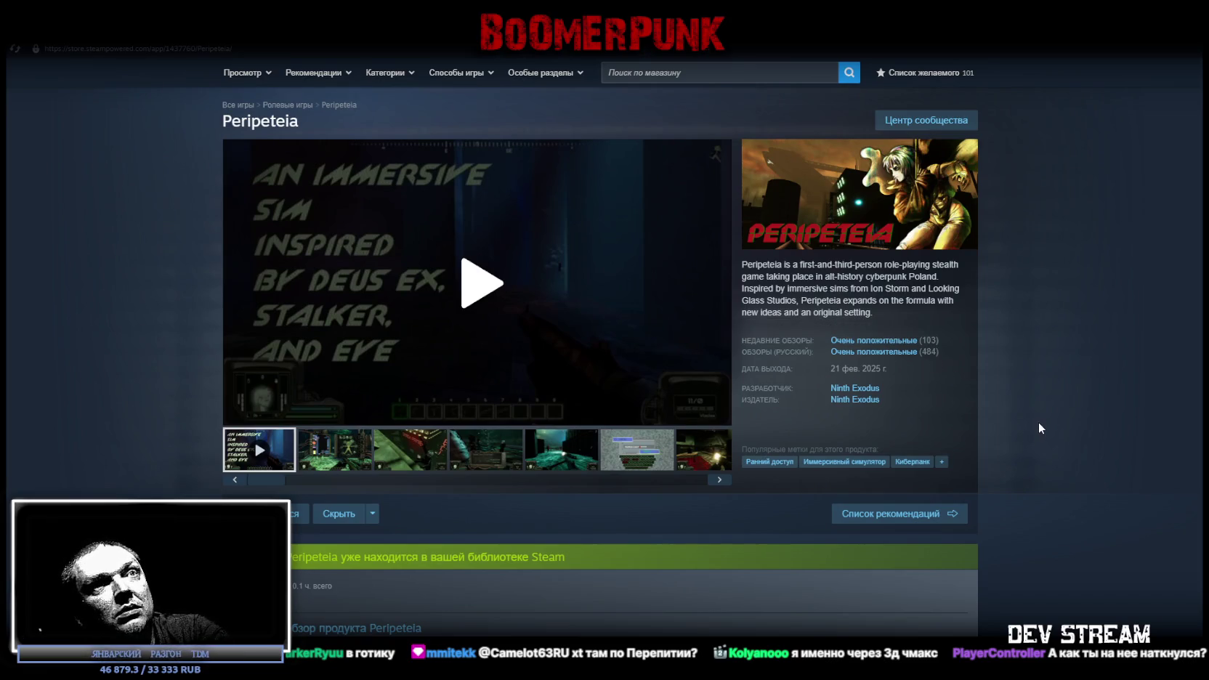
scroll(1031, 425, down, 4)
scroll(1019, 427, up, 4)
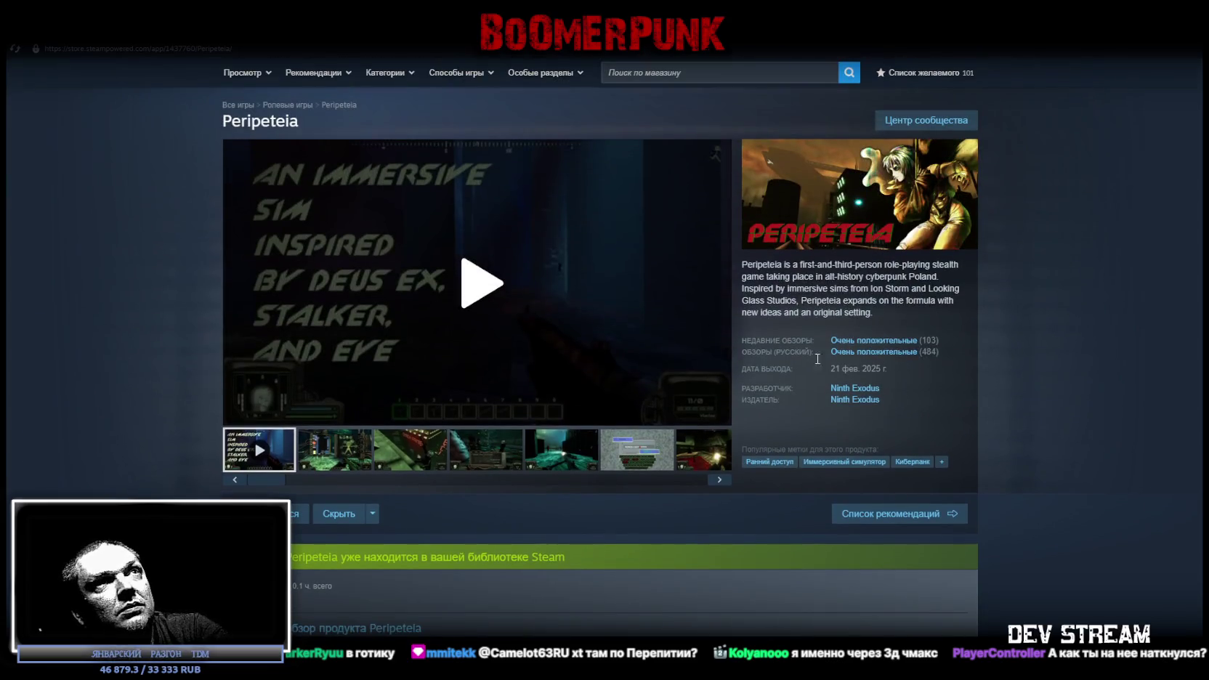
Return to the library home and search the library for 'silver'
click(146, 40)
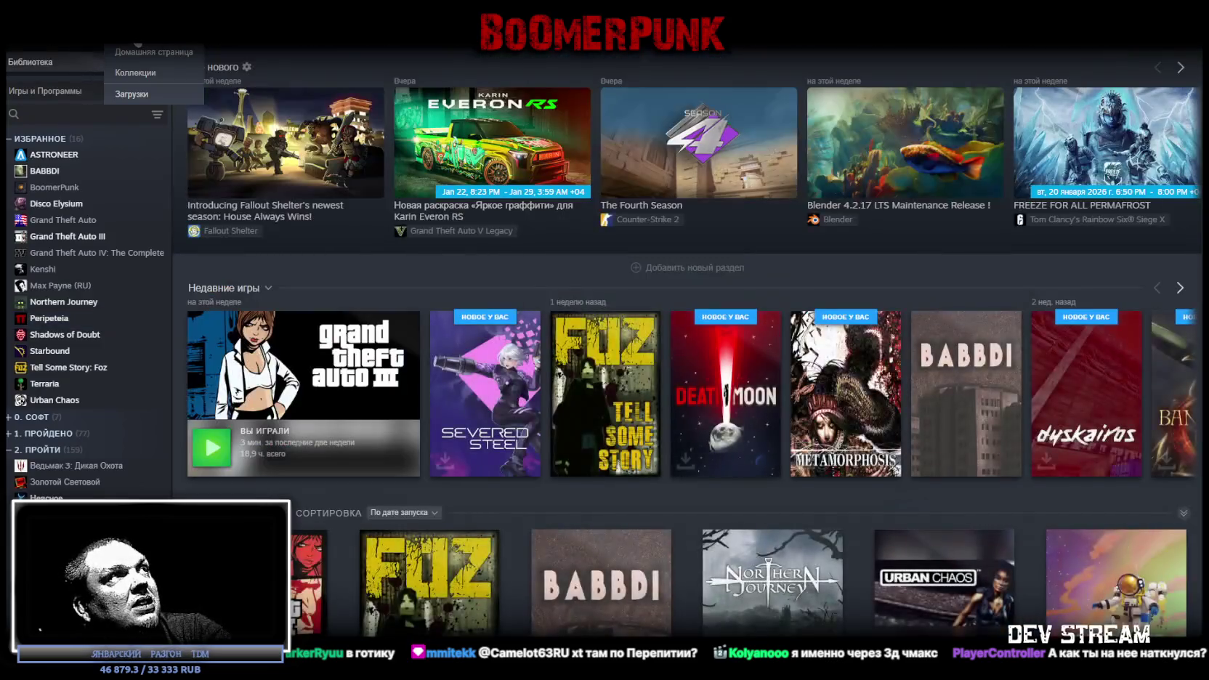
click(92, 114)
text(s)
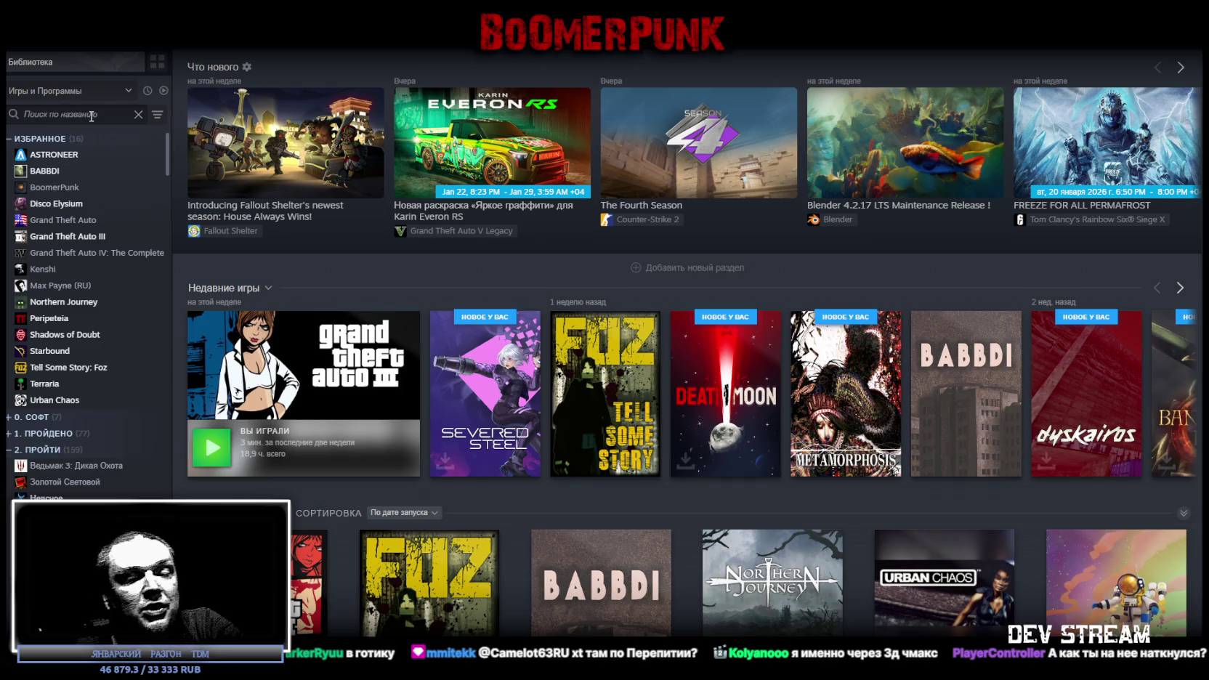
text(ilver)
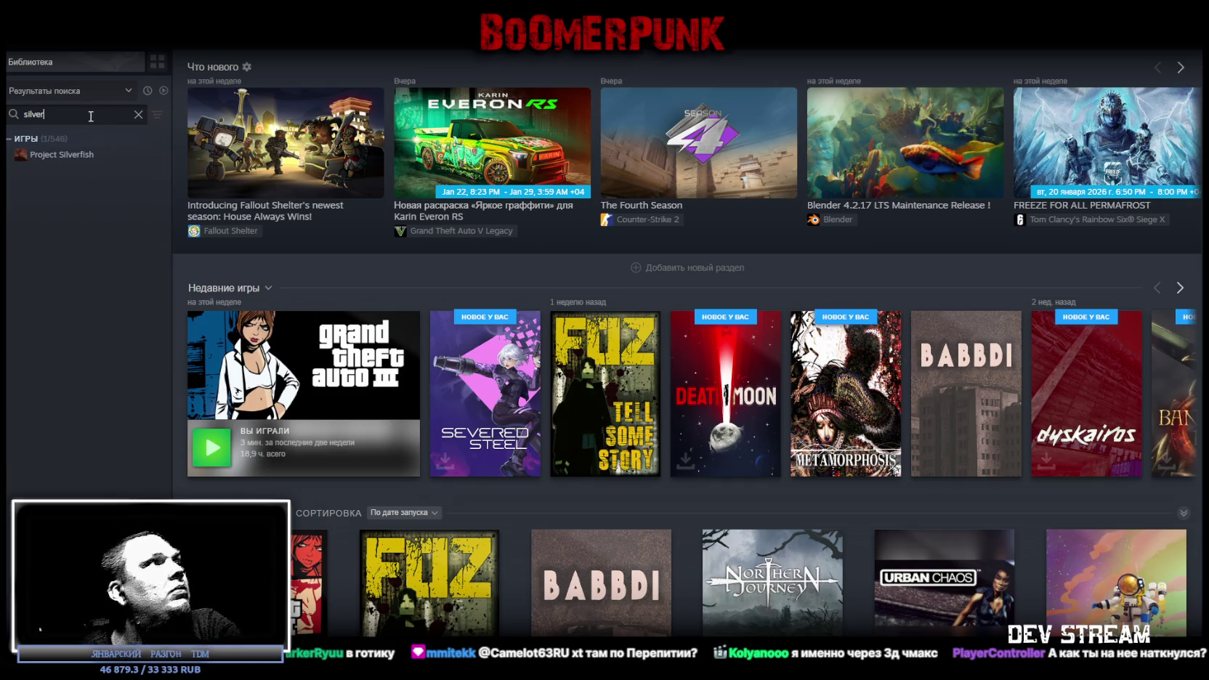
Open Project Silverfish's store page, scroll it, and return to the library home
click(37, 157)
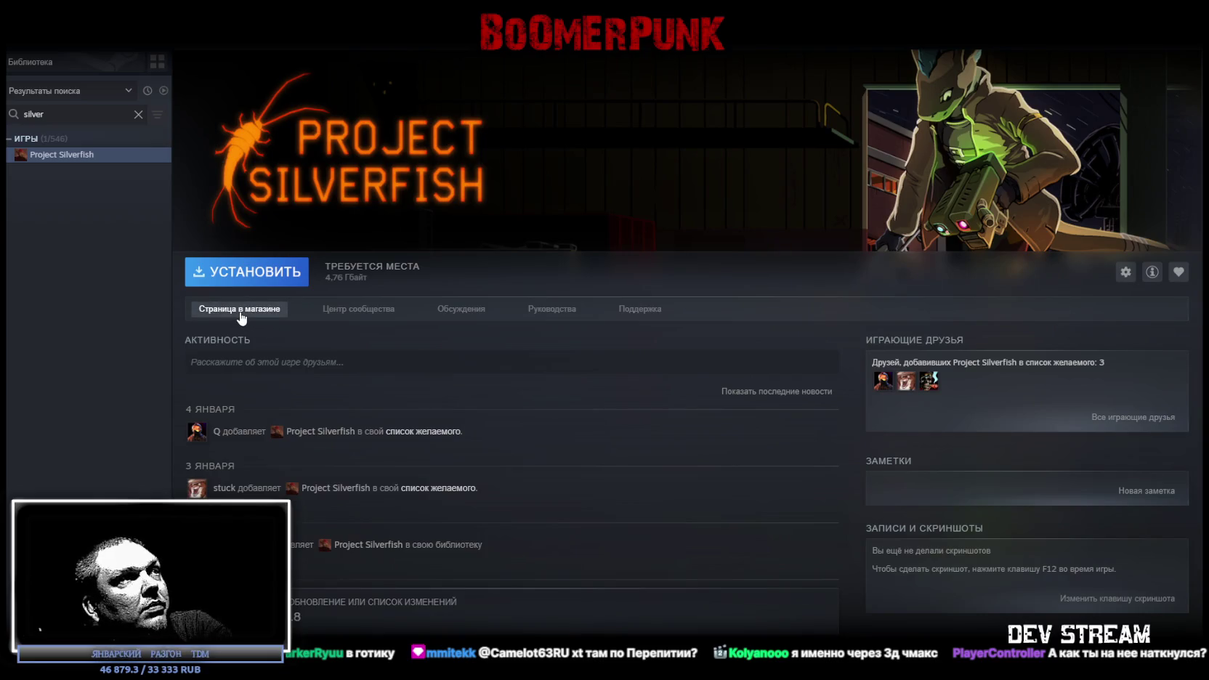
click(241, 309)
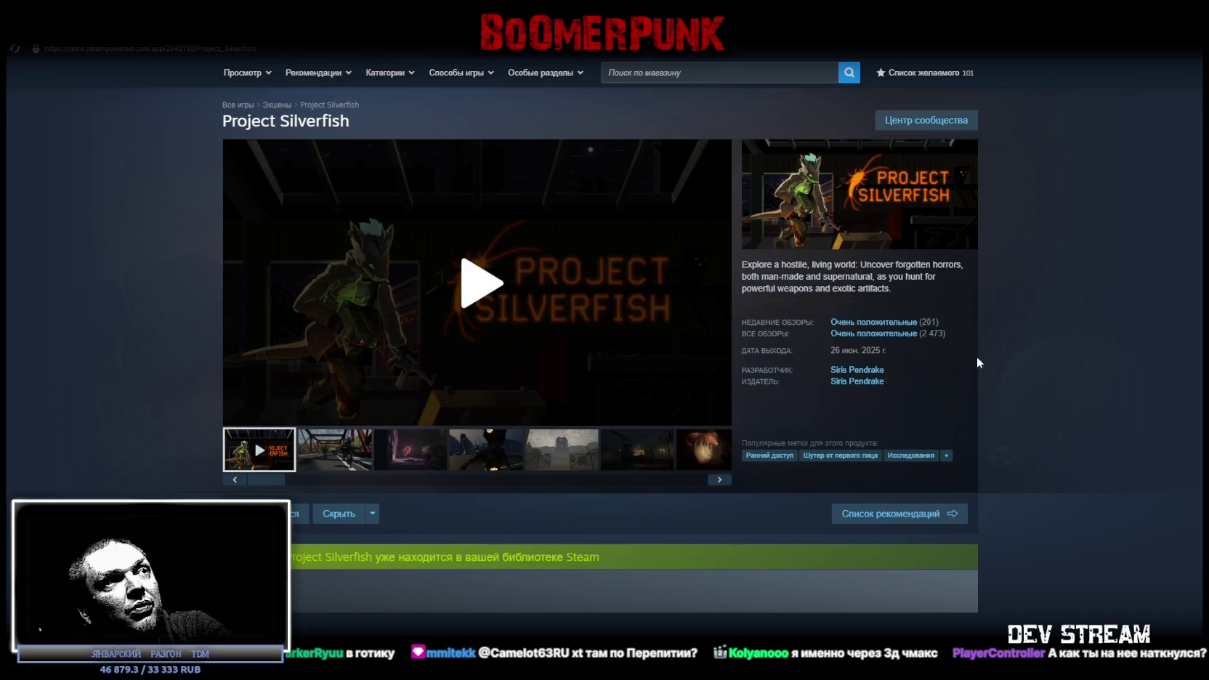
scroll(953, 364, down, 5)
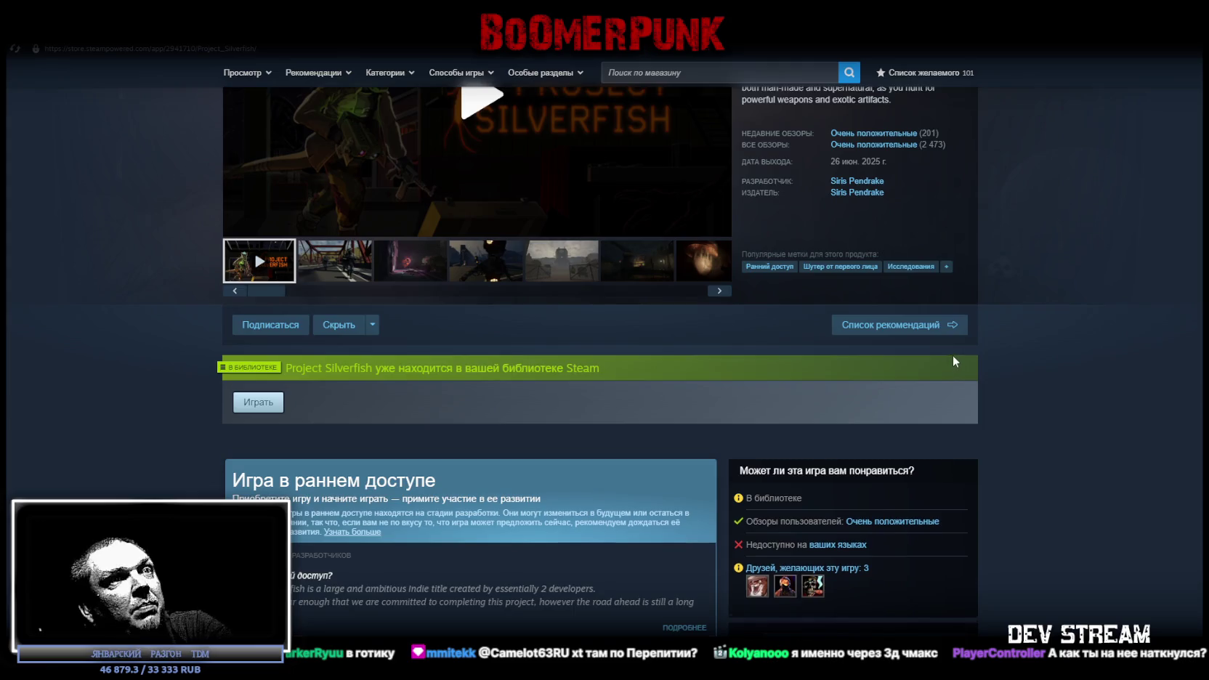
scroll(944, 361, up, 4)
scroll(921, 350, up, 2)
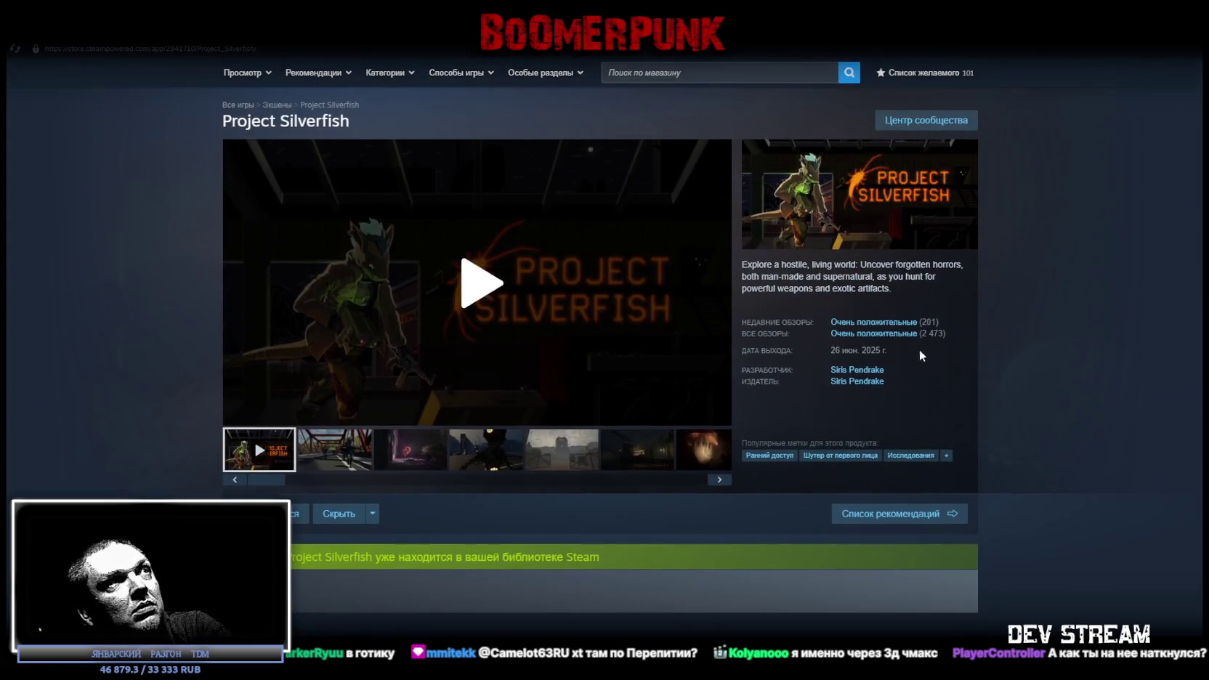
click(149, 37)
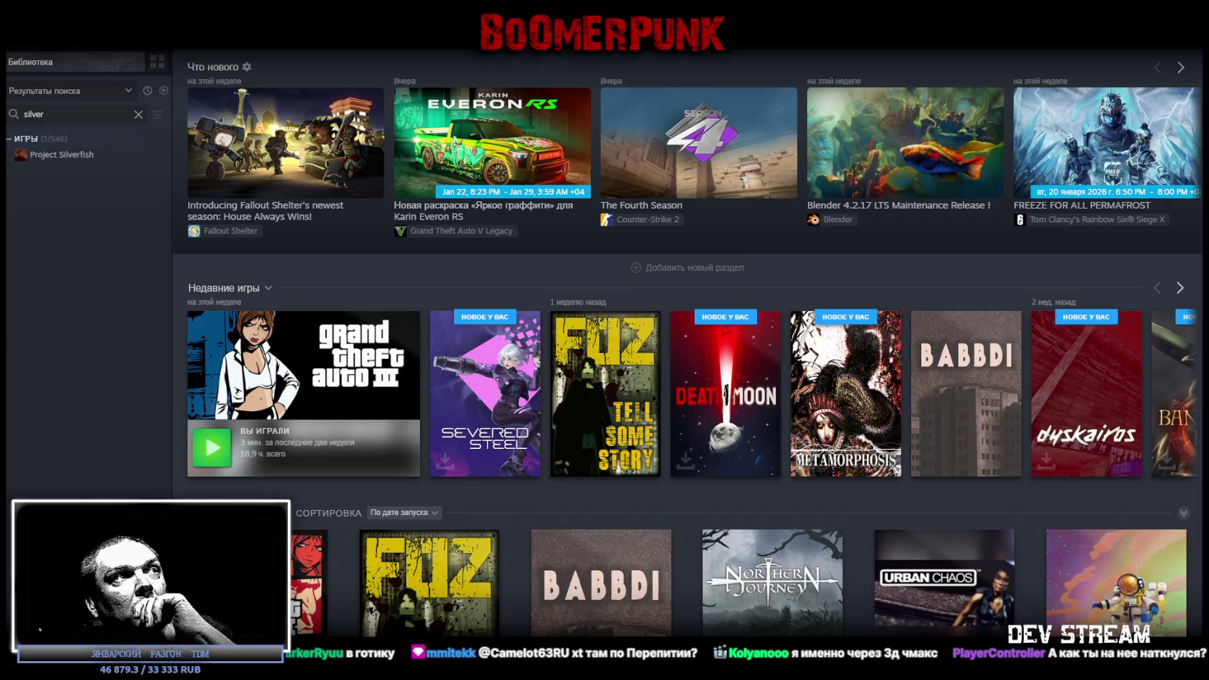
click(128, 90)
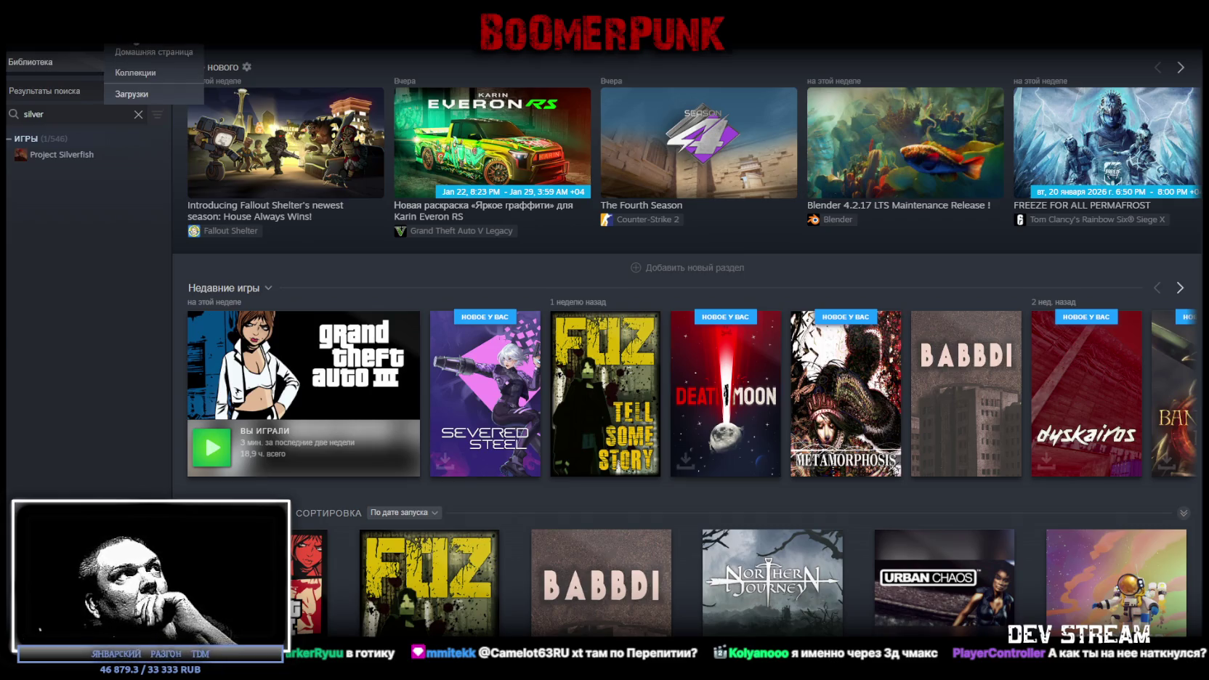
Clear the 'silver' library search and open the Steam Store front page
click(138, 114)
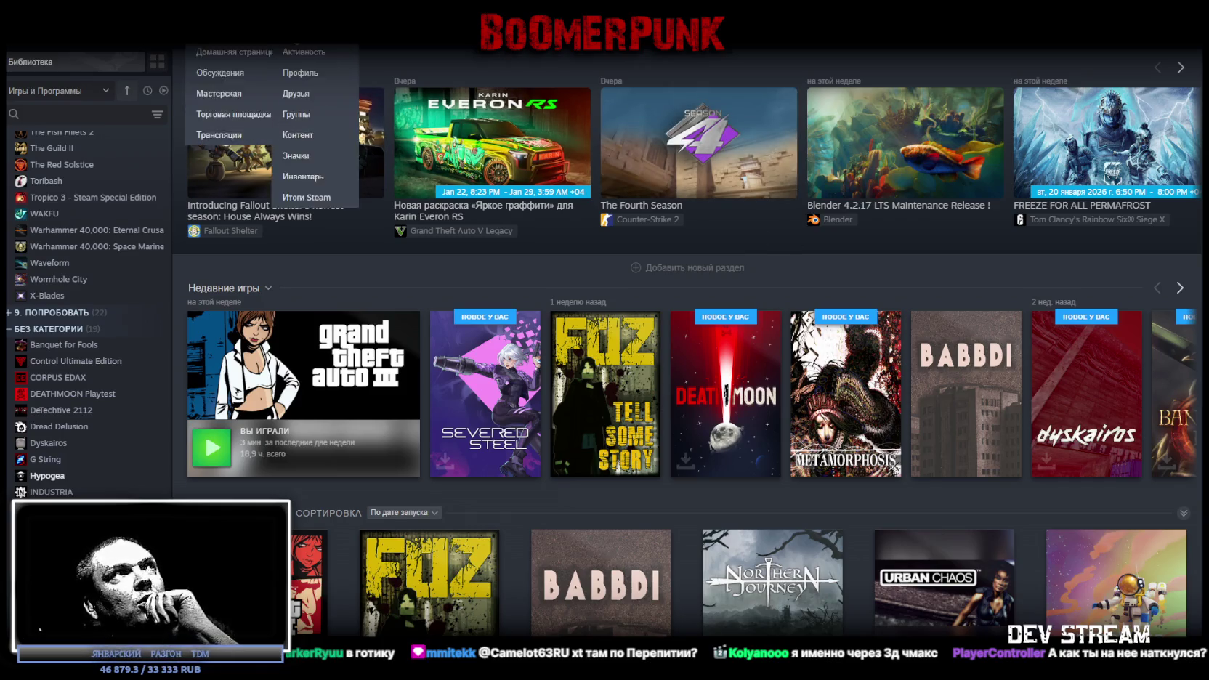
click(78, 46)
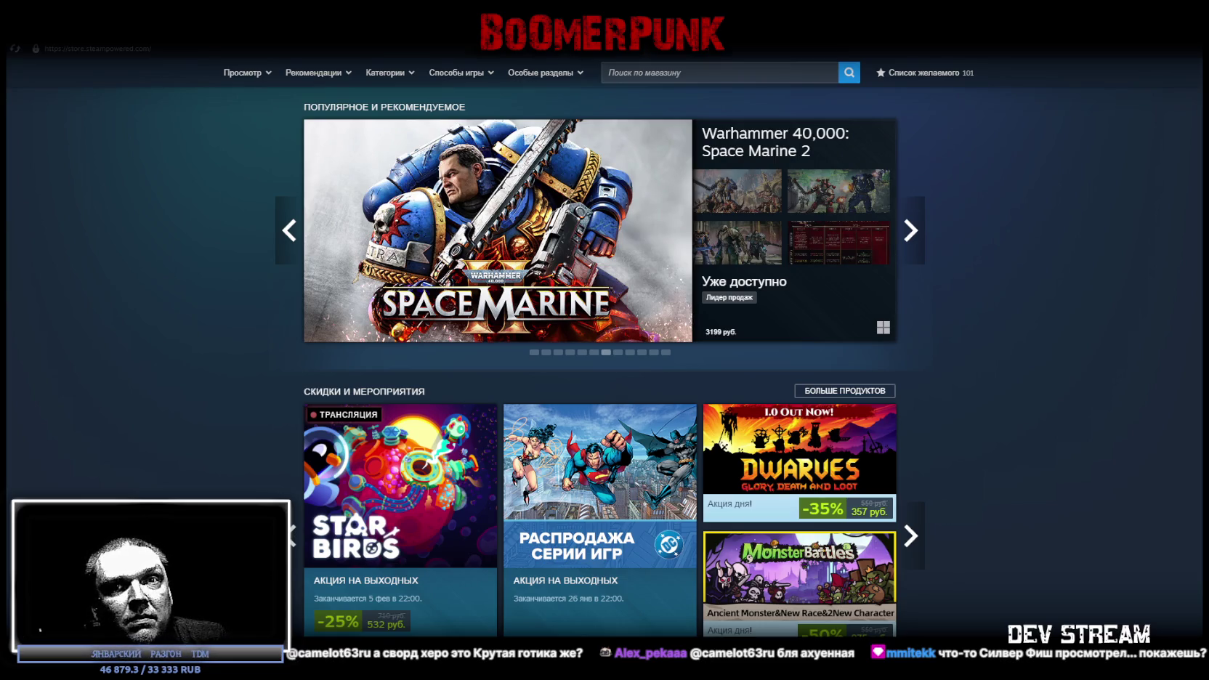
Search the library for 'silve' and open Project Silverfish's store page
click(190, 56)
mouse_move(142, 52)
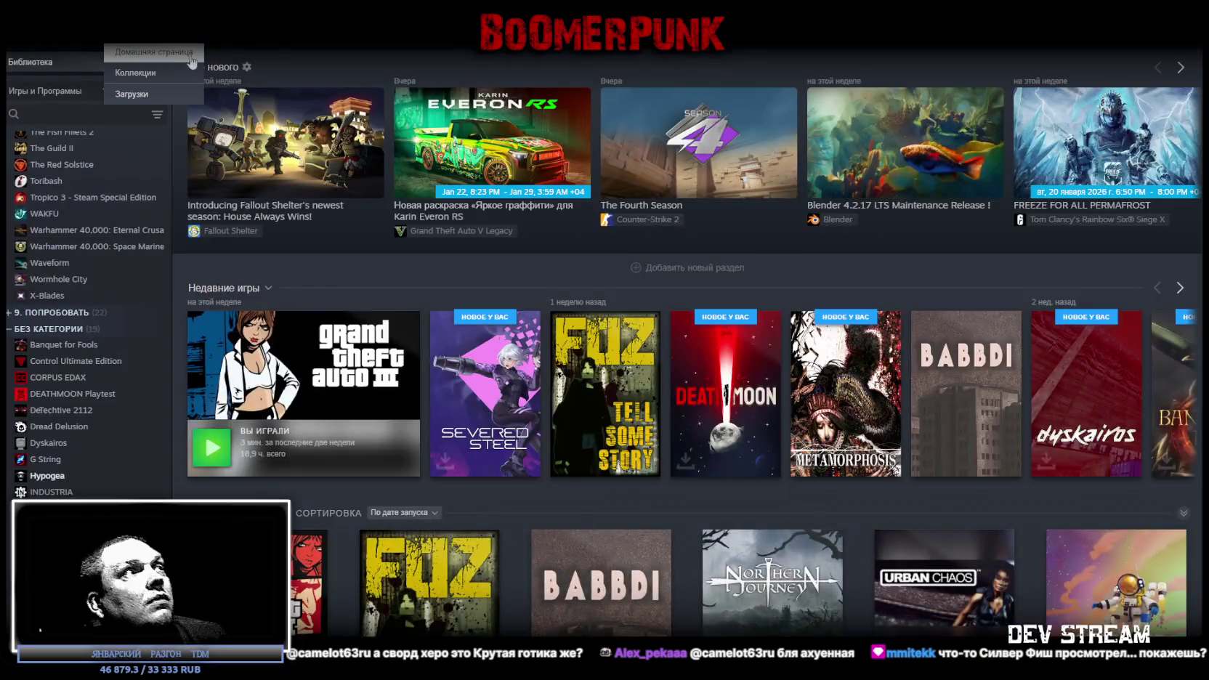
text(s)
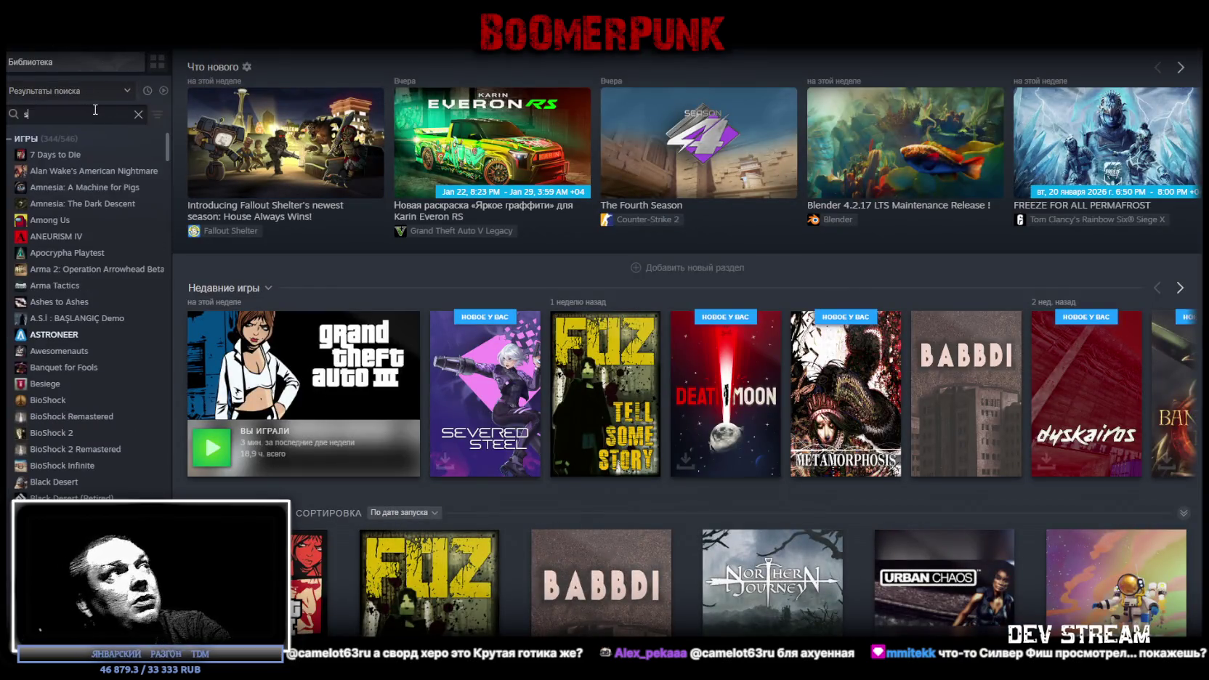
text(ilver)
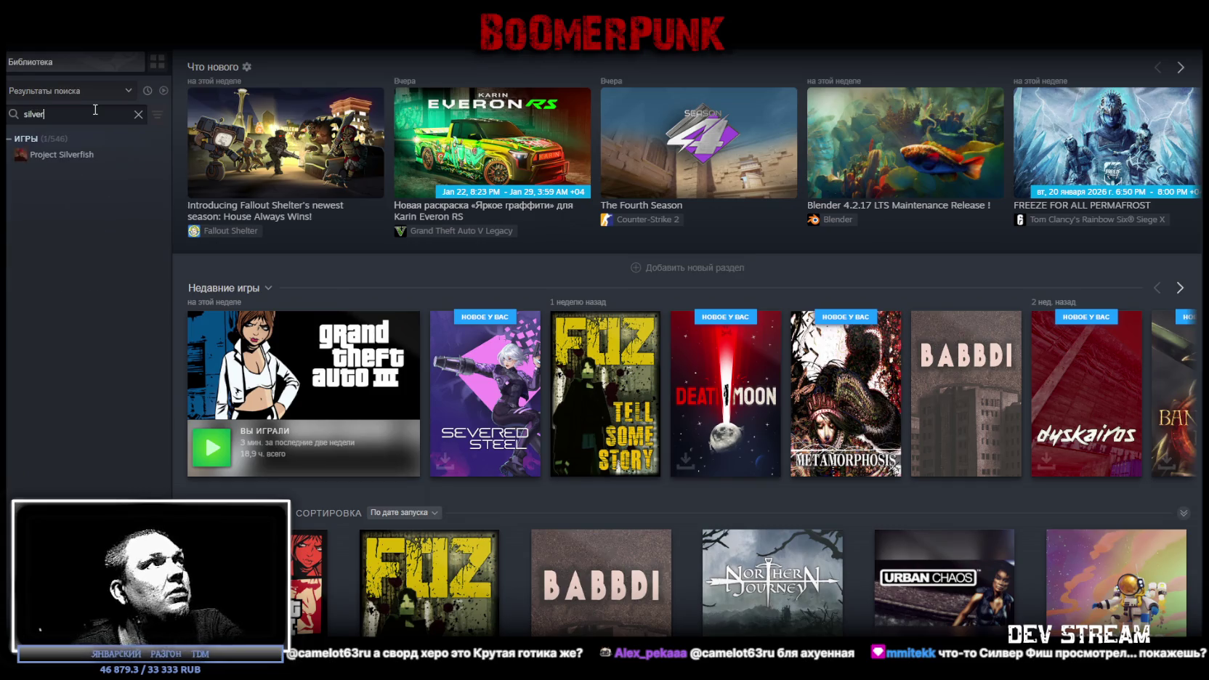
click(84, 158)
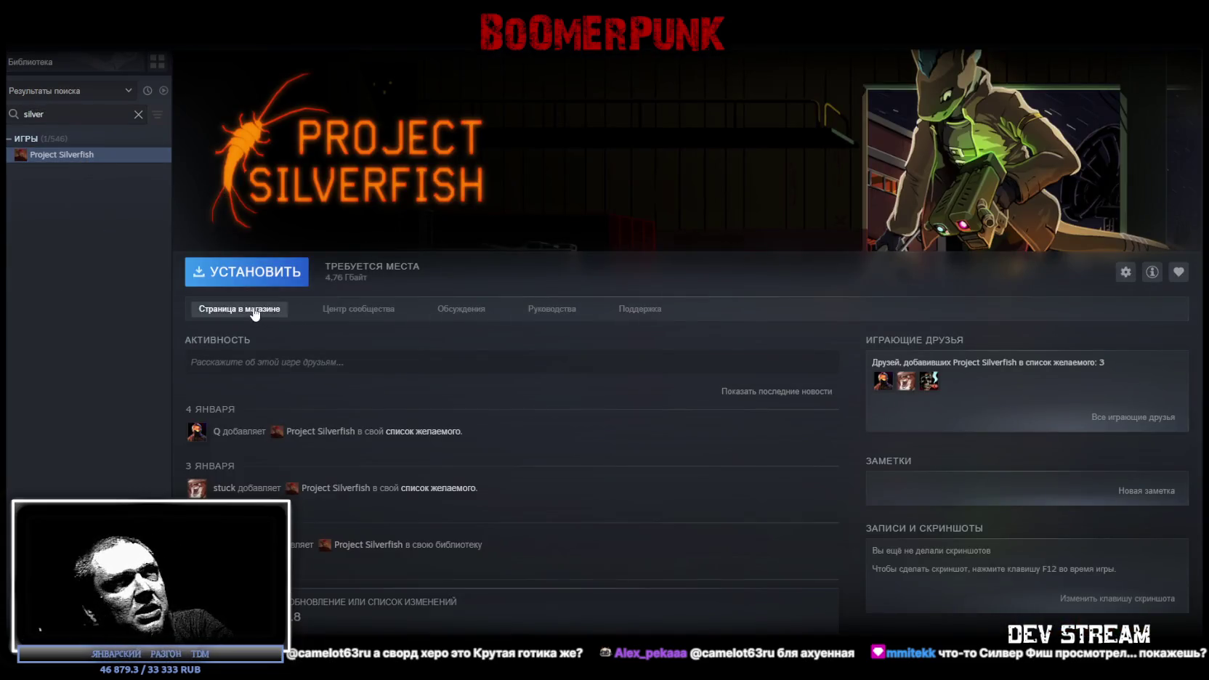
click(240, 311)
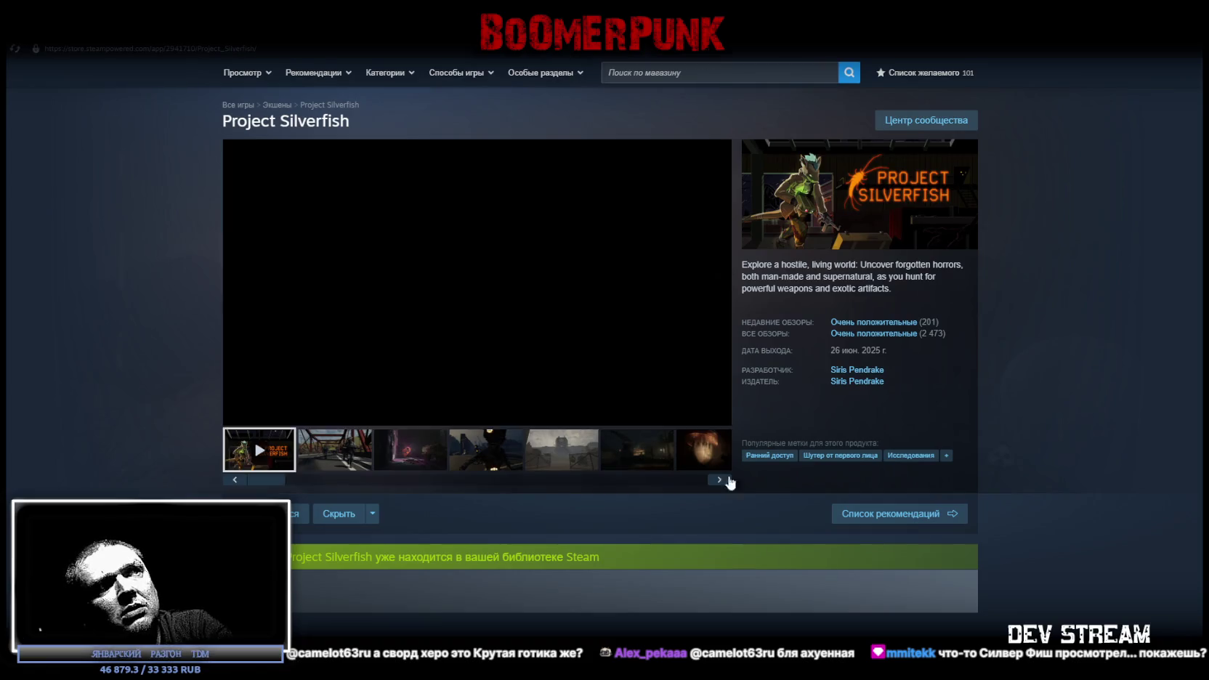
Watch the Project Silverfish trailer full screen, then switch to the Hollowbody window
click(470, 284)
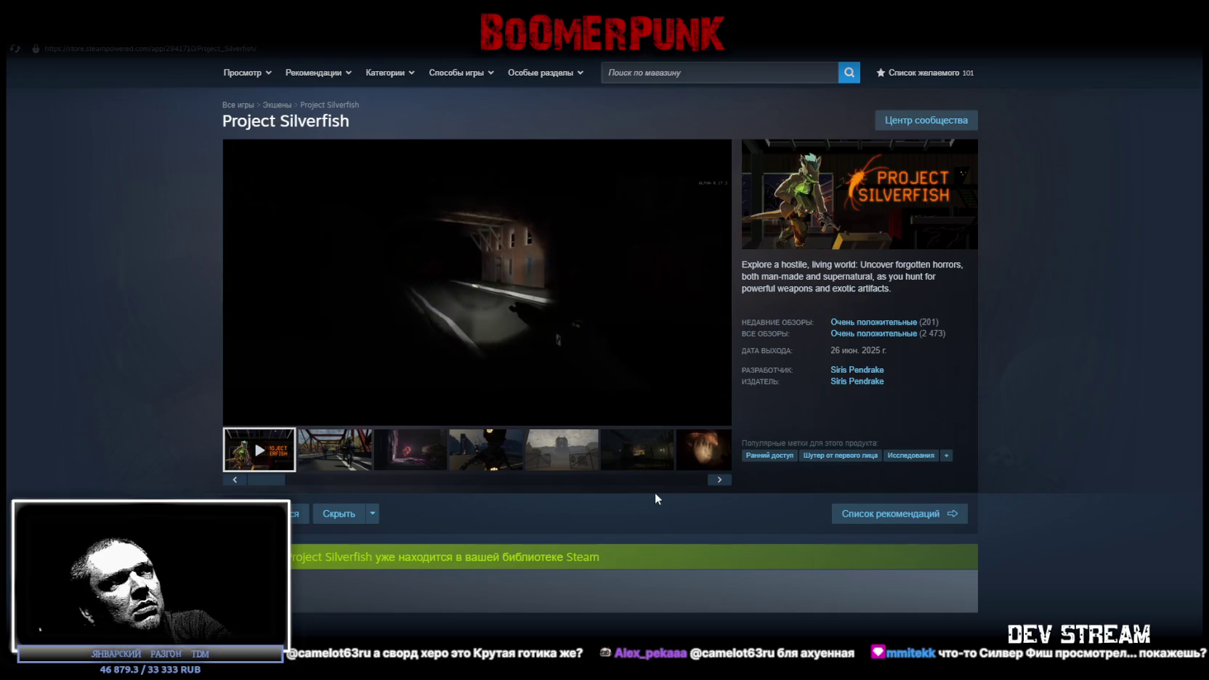
click(720, 419)
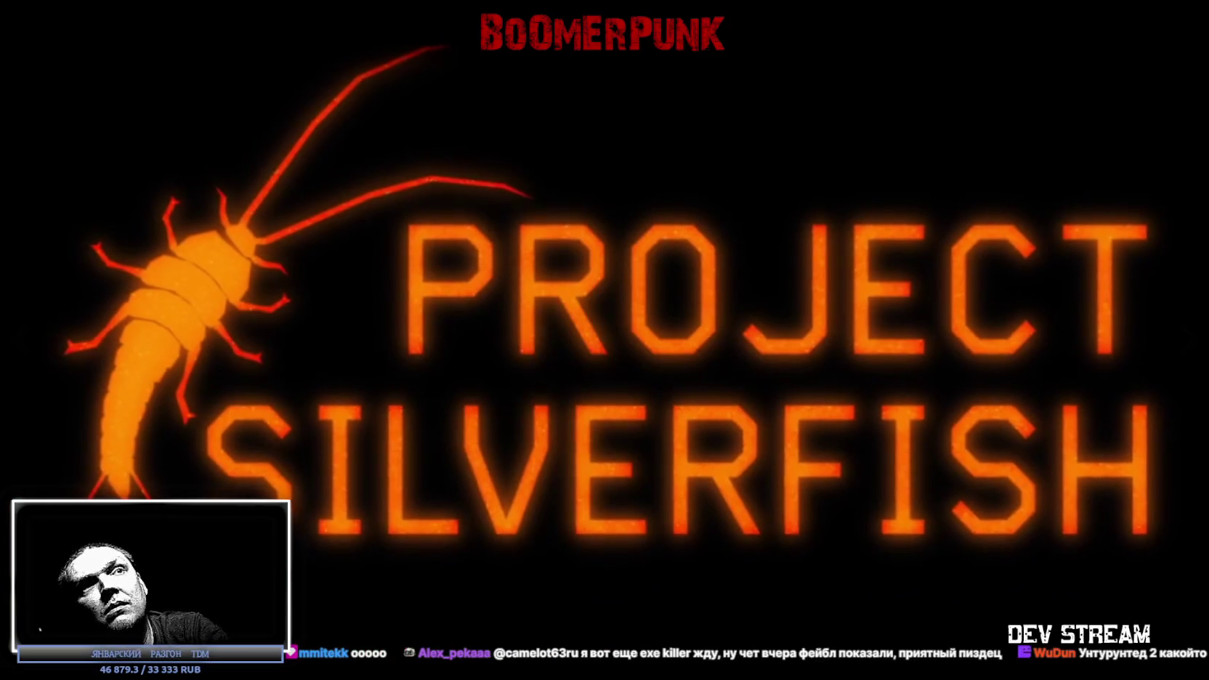
key(Escape)
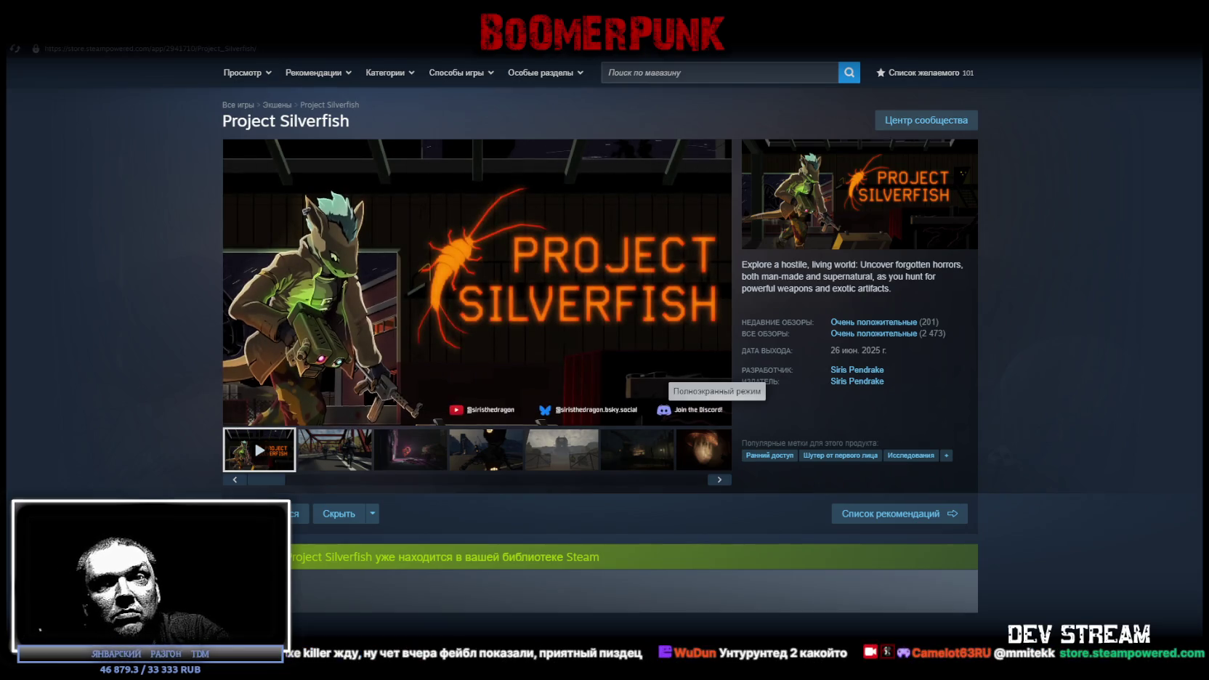
key(alt+Tab)
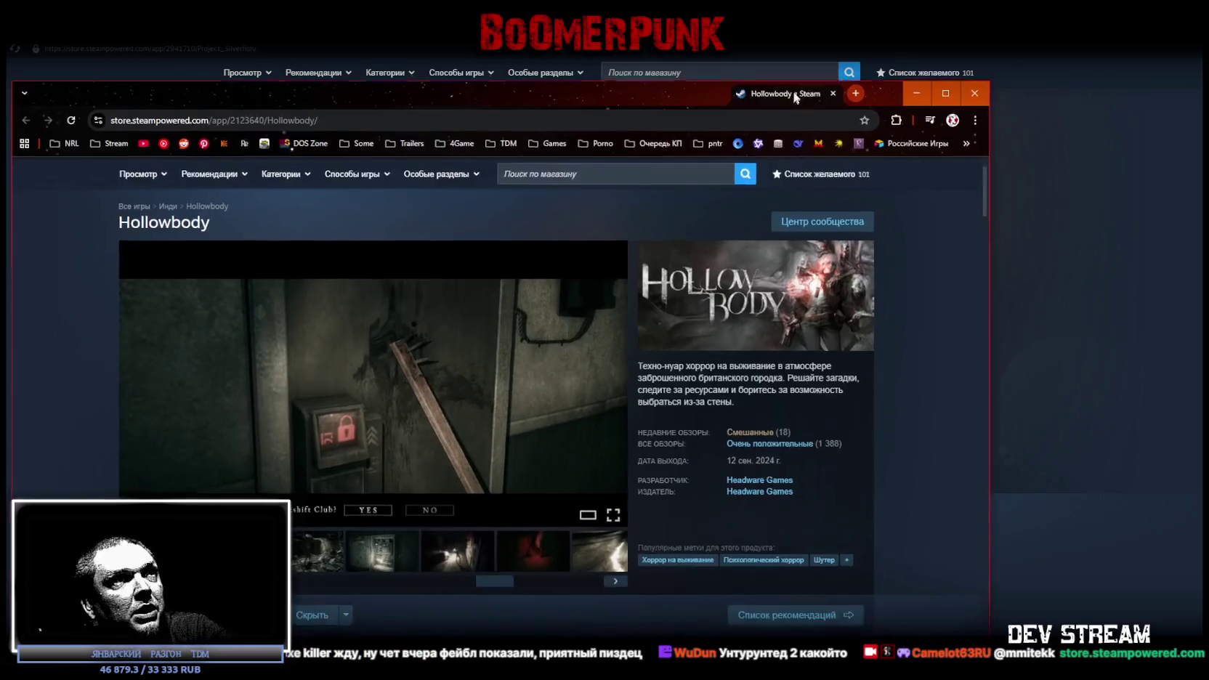
Reposition and maximize the Hollowbody store window
drag(795, 98, 610, 85)
double_click(594, 71)
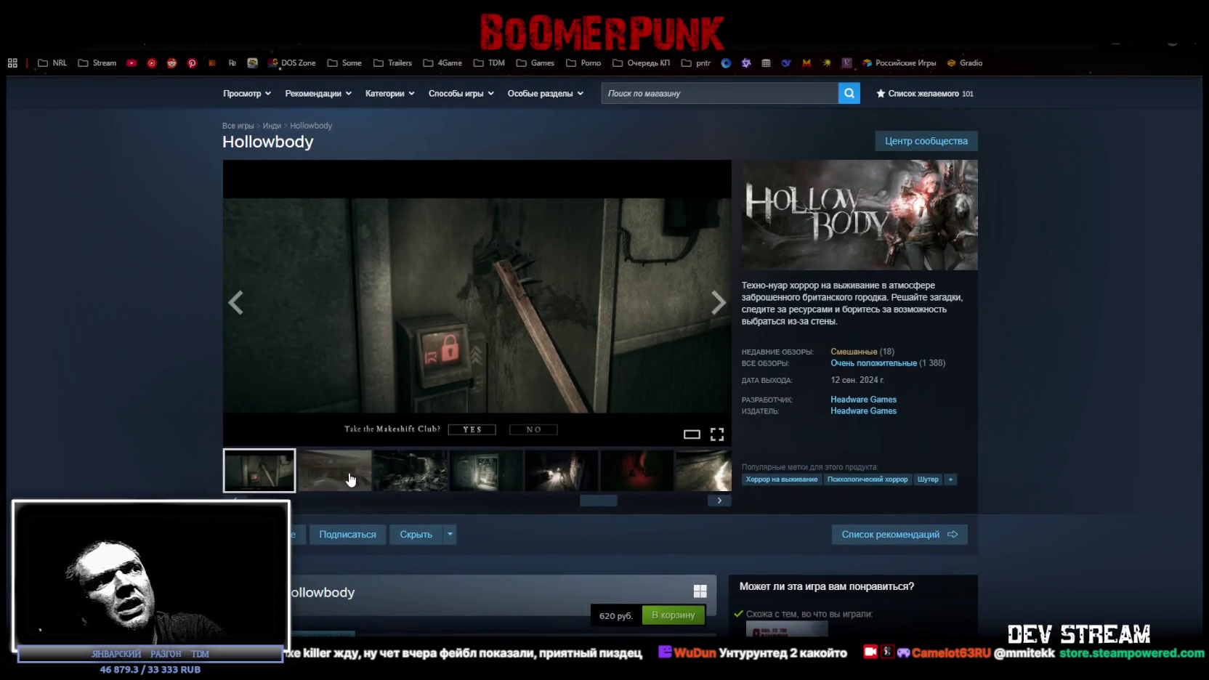
scroll(349, 480, up, 2)
drag(598, 562, 392, 563)
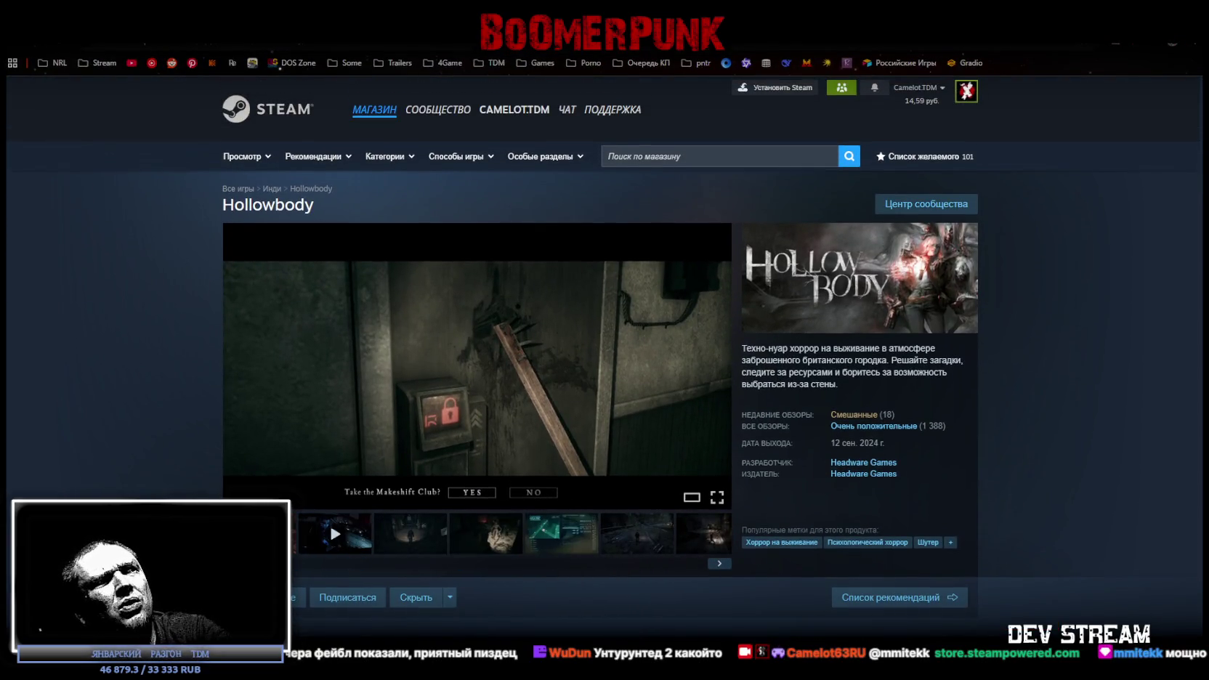
Watch the Hollowbody trailer full screen, then open the wishlist
click(332, 536)
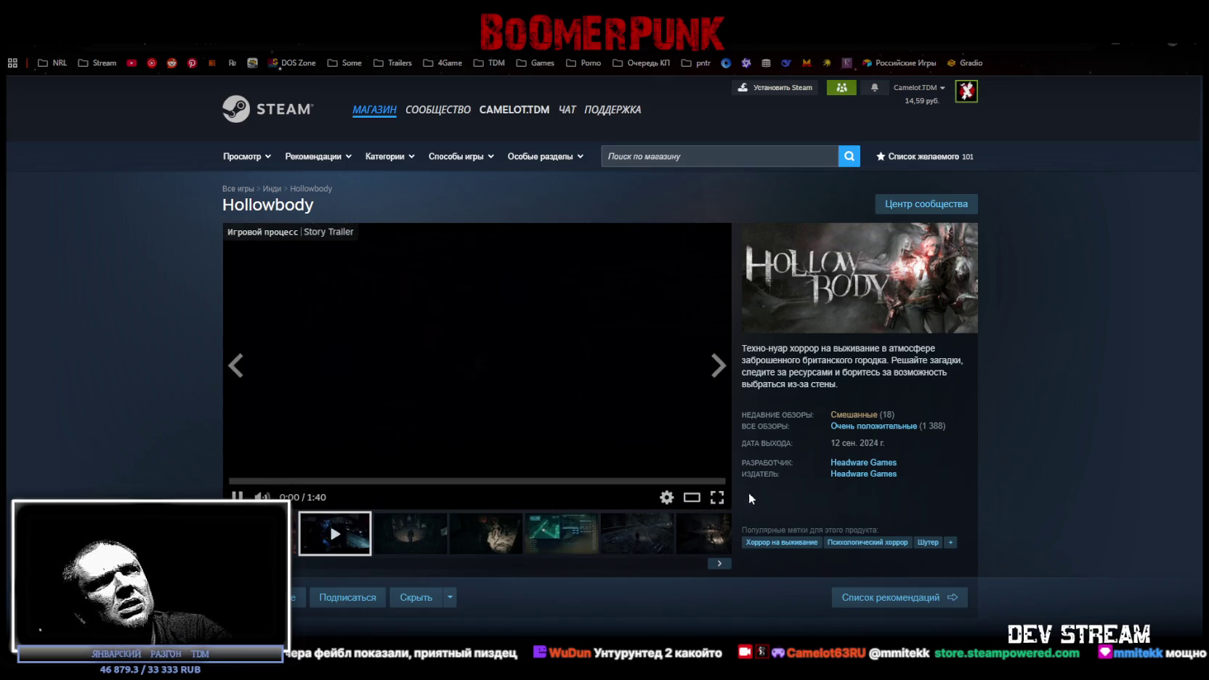
click(717, 502)
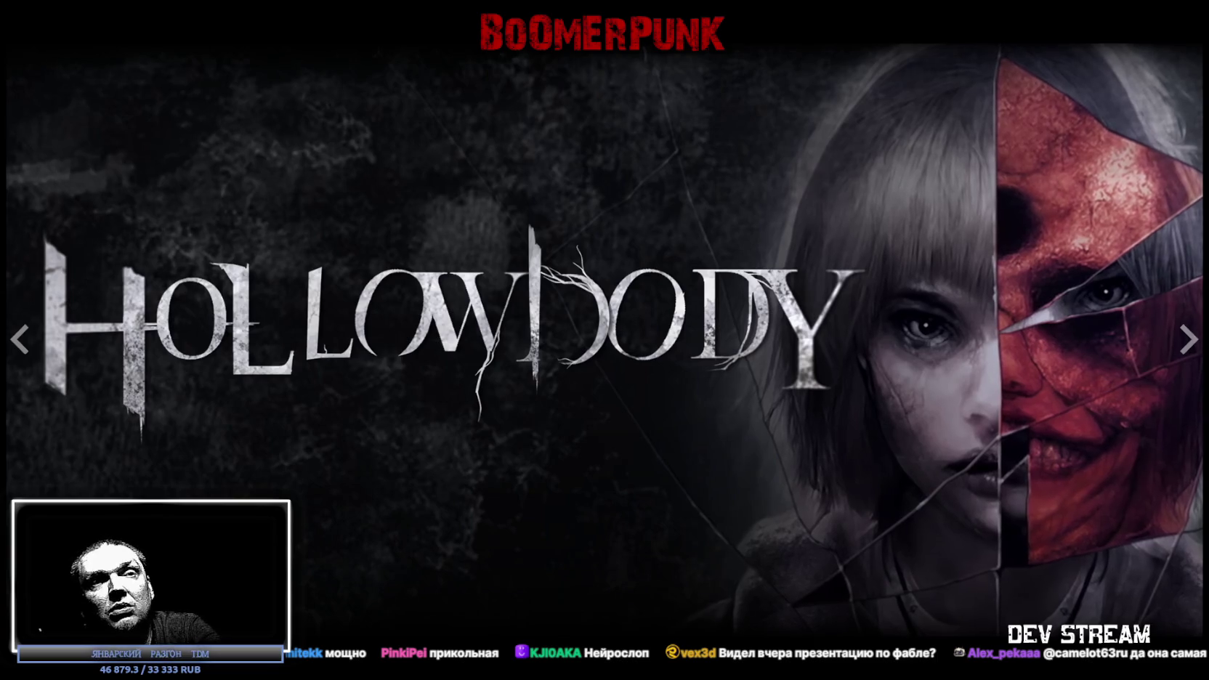
key(Escape)
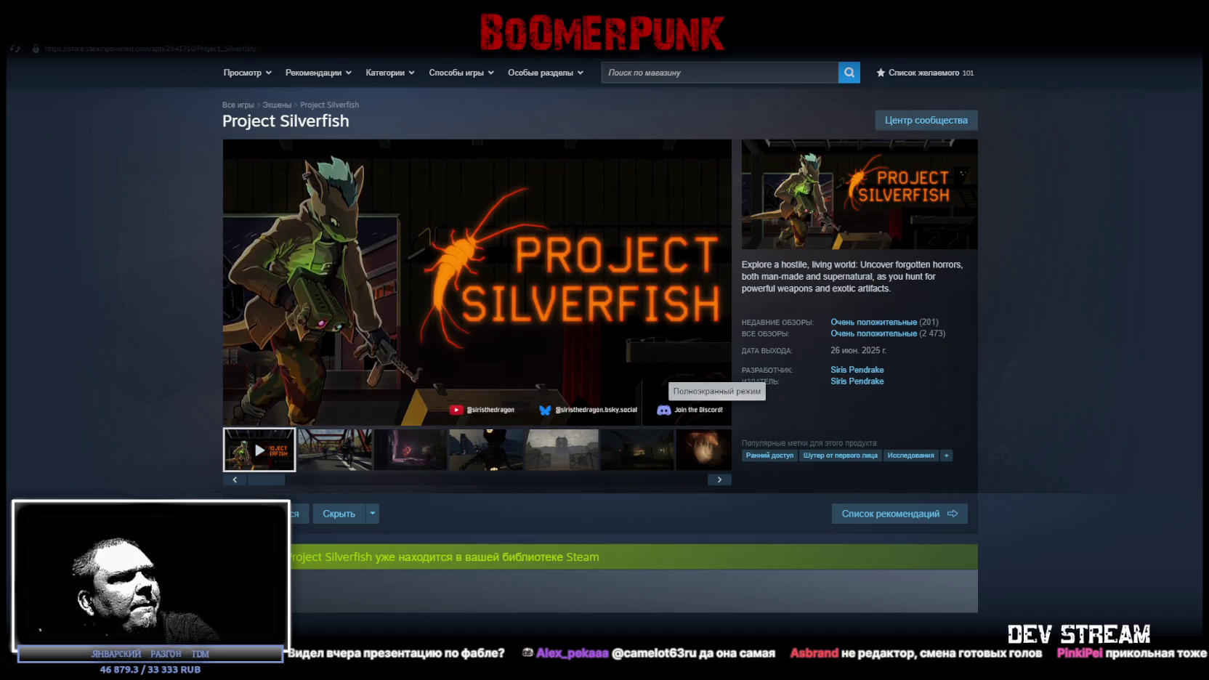
click(922, 73)
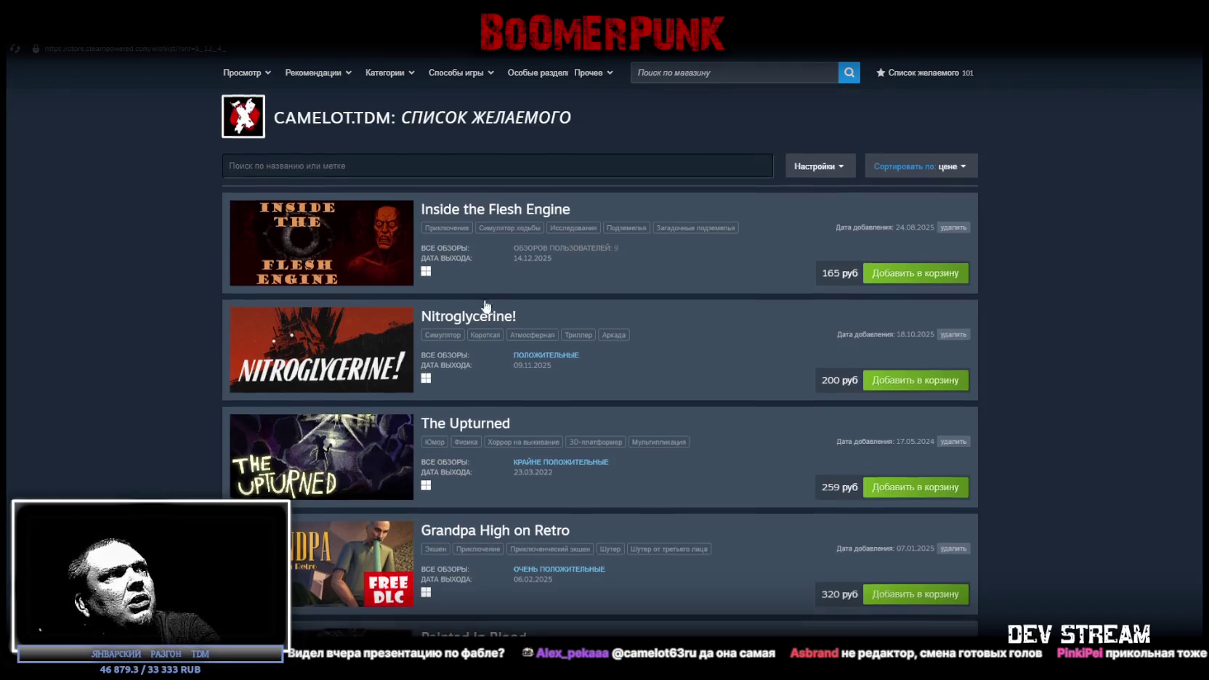
scroll(508, 254, down, 2)
scroll(493, 234, down, 3)
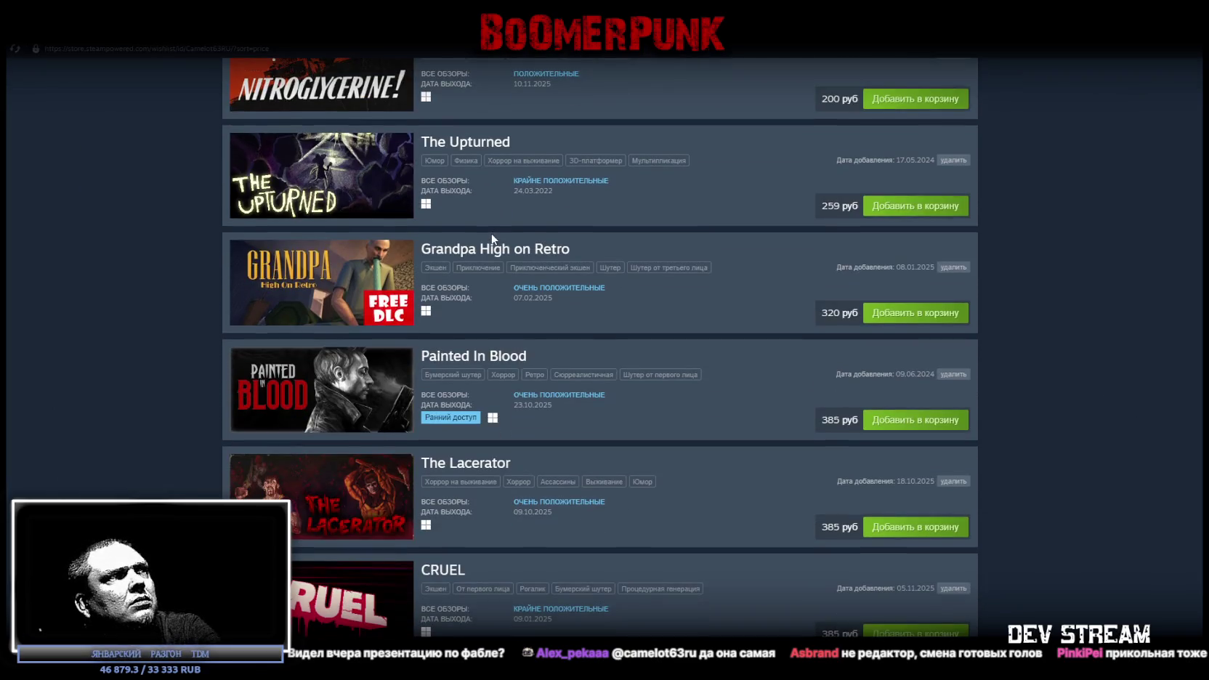
scroll(486, 239, down, 3)
scroll(479, 225, down, 3)
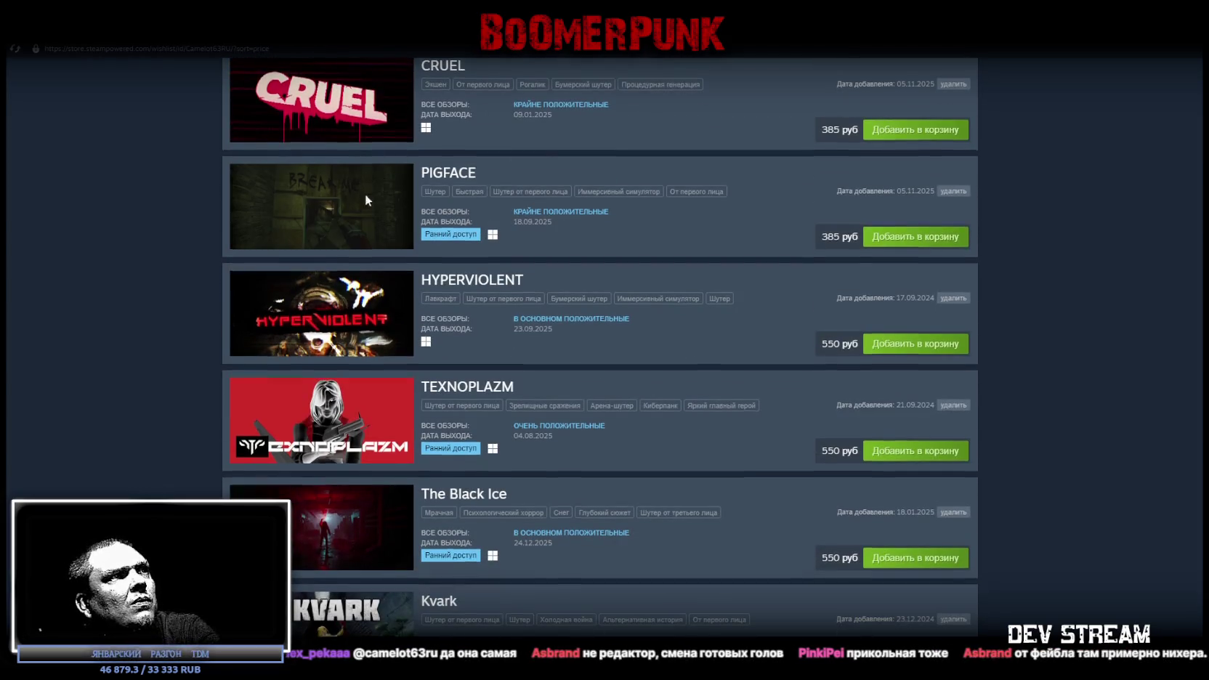
scroll(378, 200, down, 2)
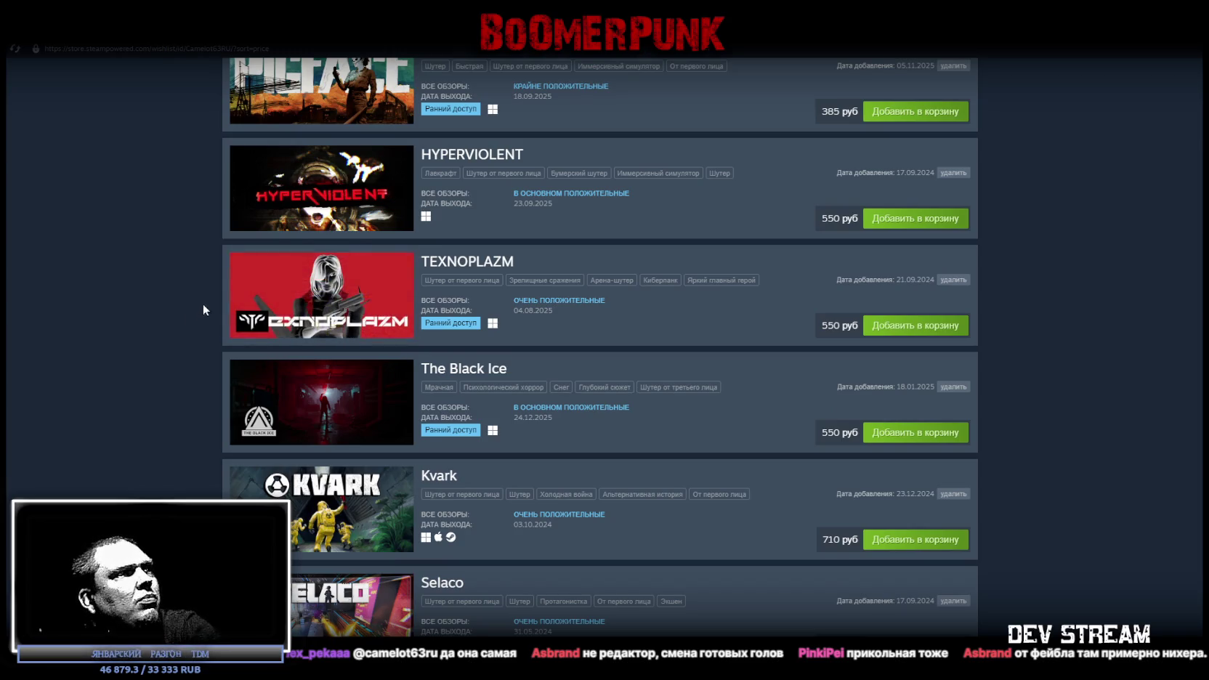
scroll(191, 300, down, 2)
scroll(198, 292, down, 2)
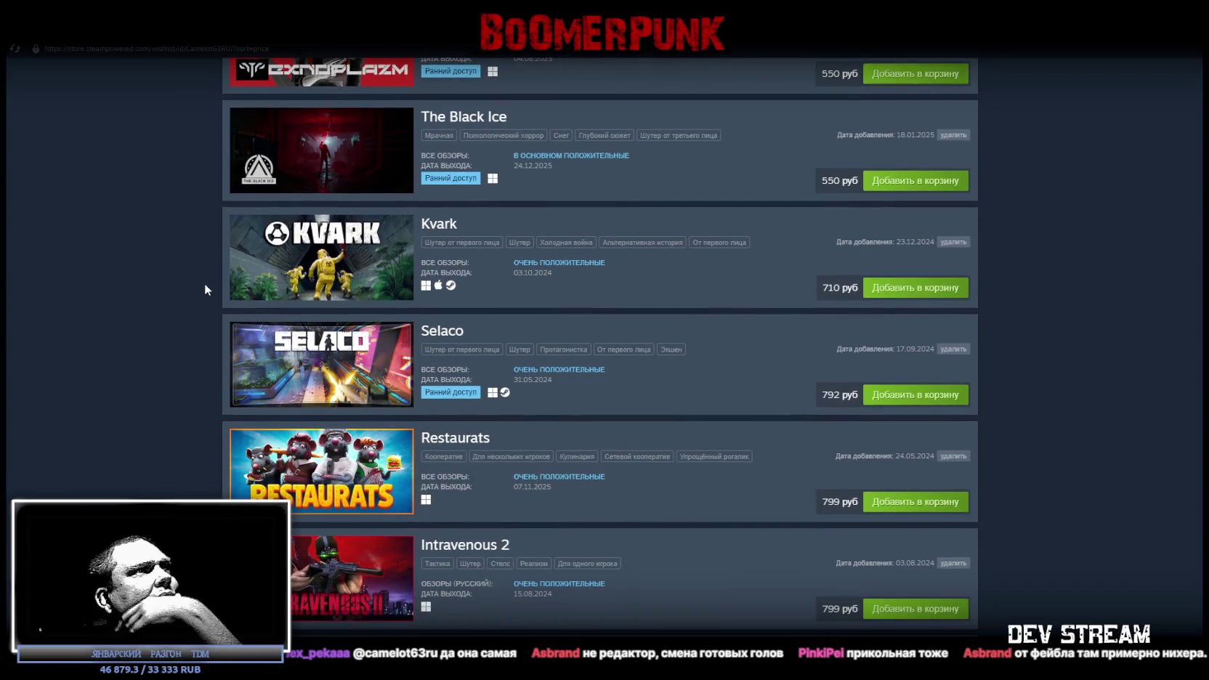
scroll(204, 282, down, 2)
scroll(205, 279, down, 2)
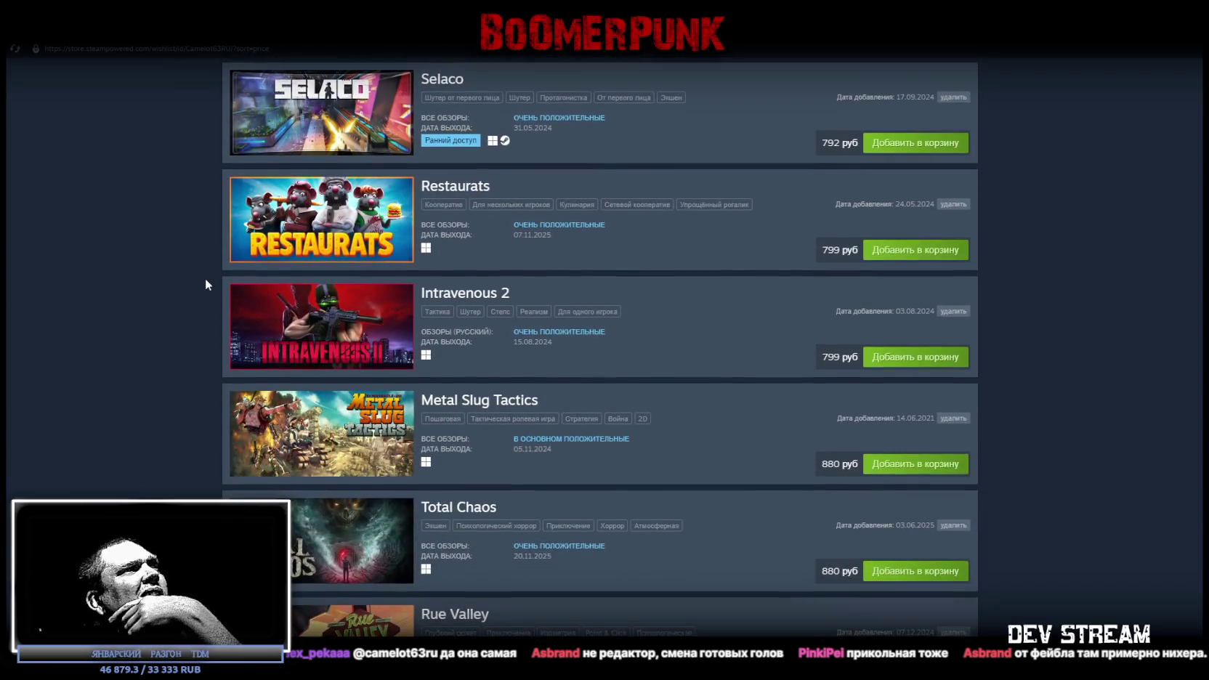
scroll(205, 279, down, 2)
scroll(205, 276, down, 1)
scroll(207, 274, down, 1)
scroll(207, 274, down, 1)
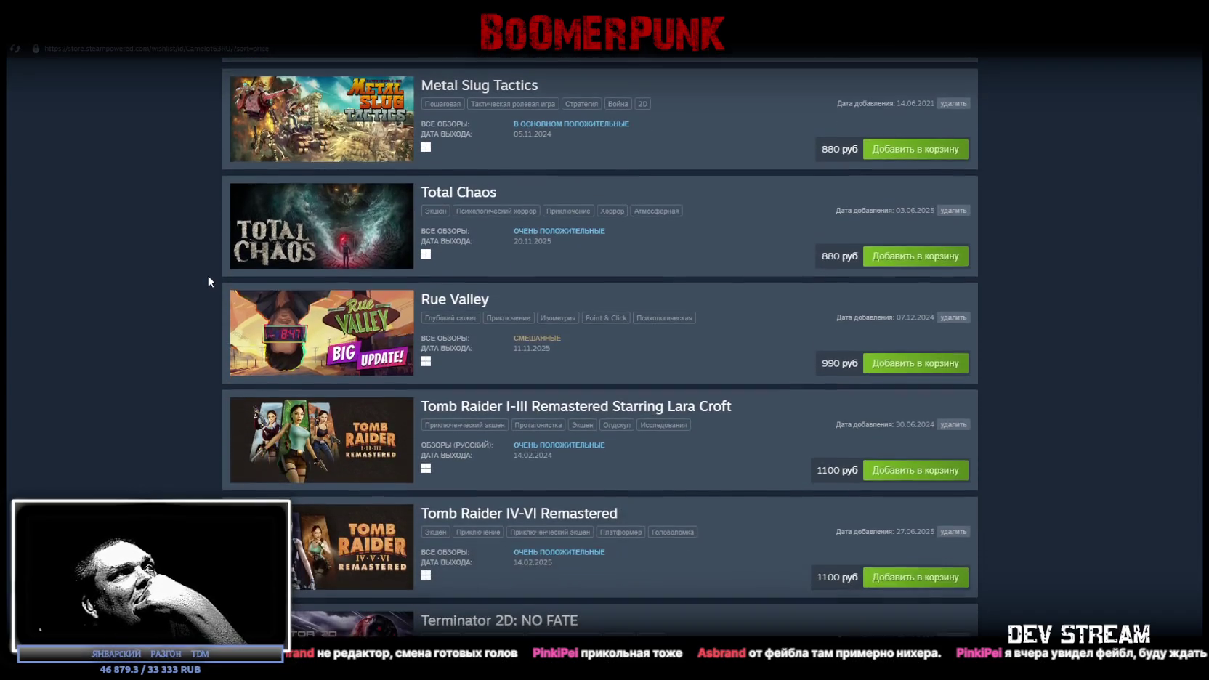
scroll(207, 274, down, 1)
scroll(207, 274, down, 1)
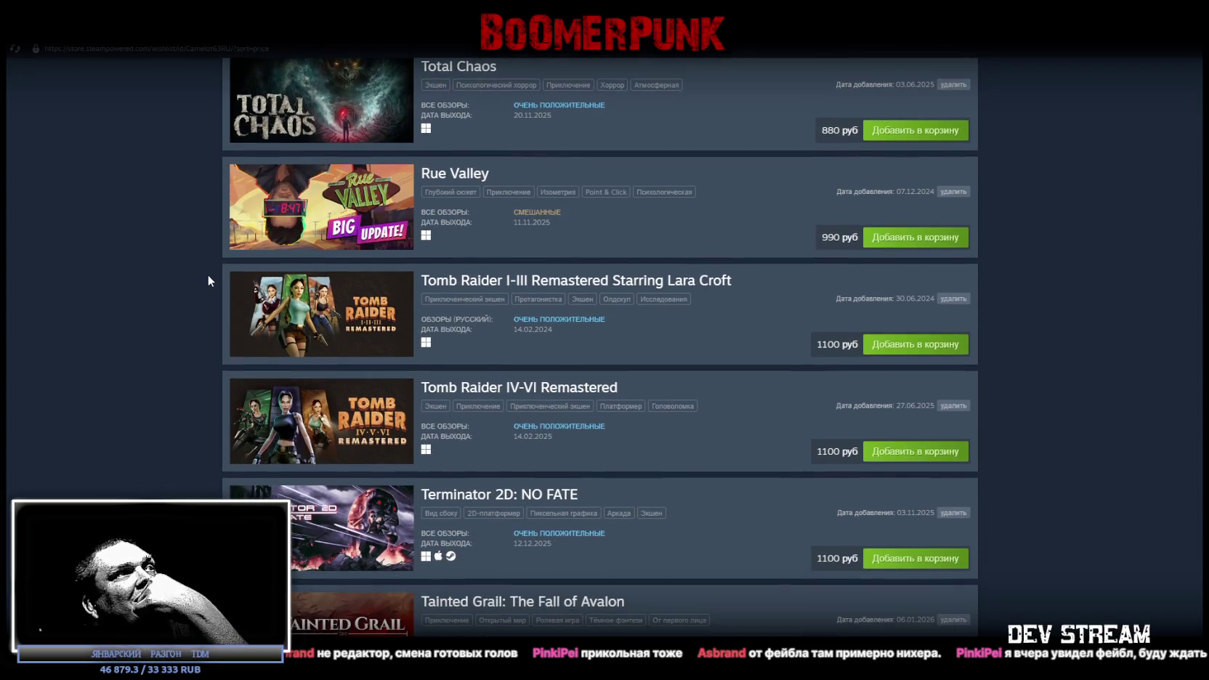
scroll(208, 280, down, 1)
scroll(209, 279, down, 2)
scroll(209, 277, down, 2)
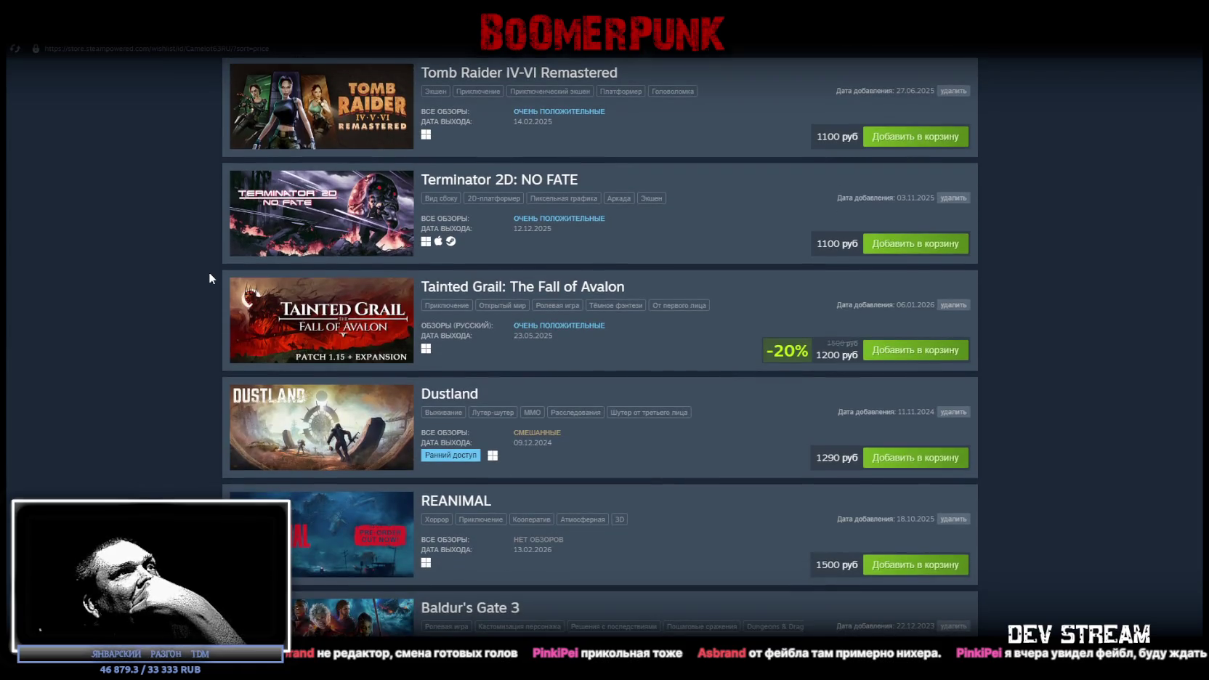
scroll(208, 278, down, 1)
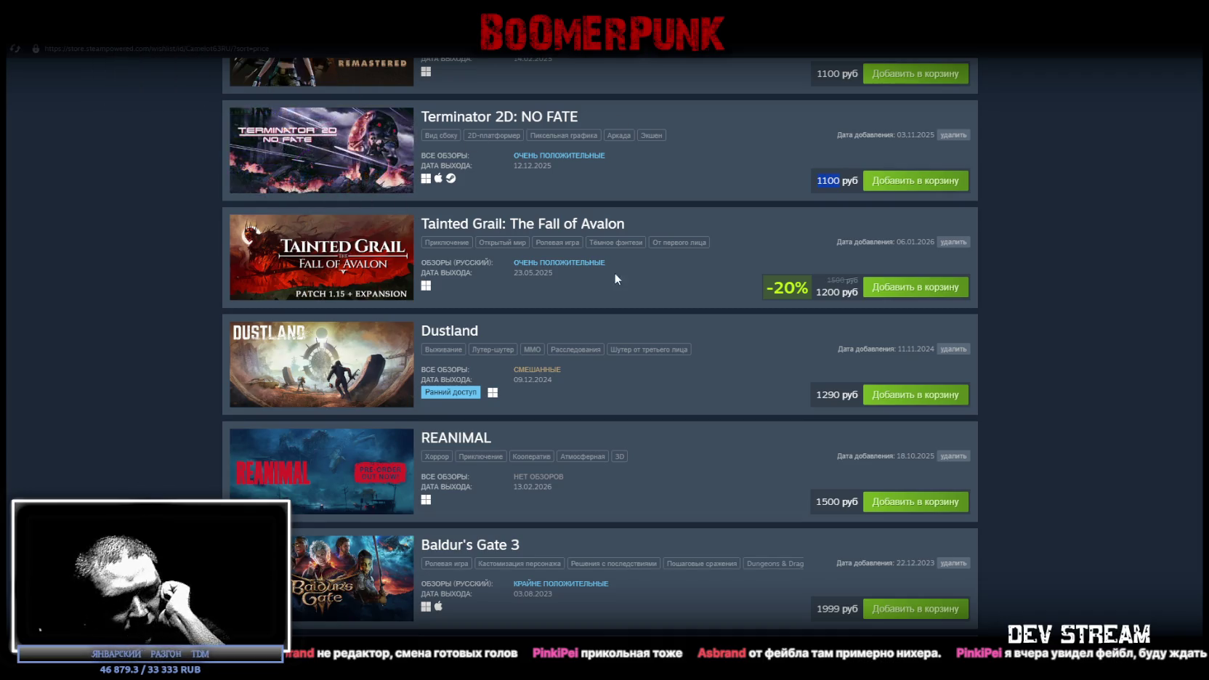
scroll(585, 231, down, 2)
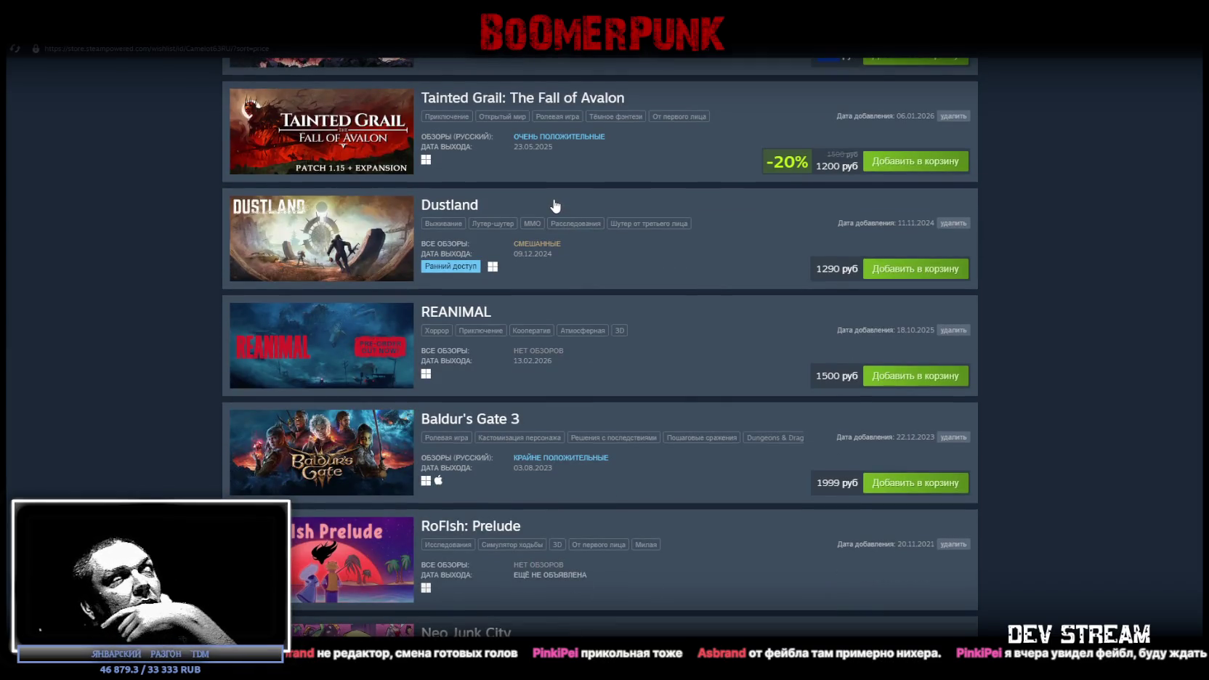
scroll(555, 205, down, 2)
scroll(550, 196, down, 1)
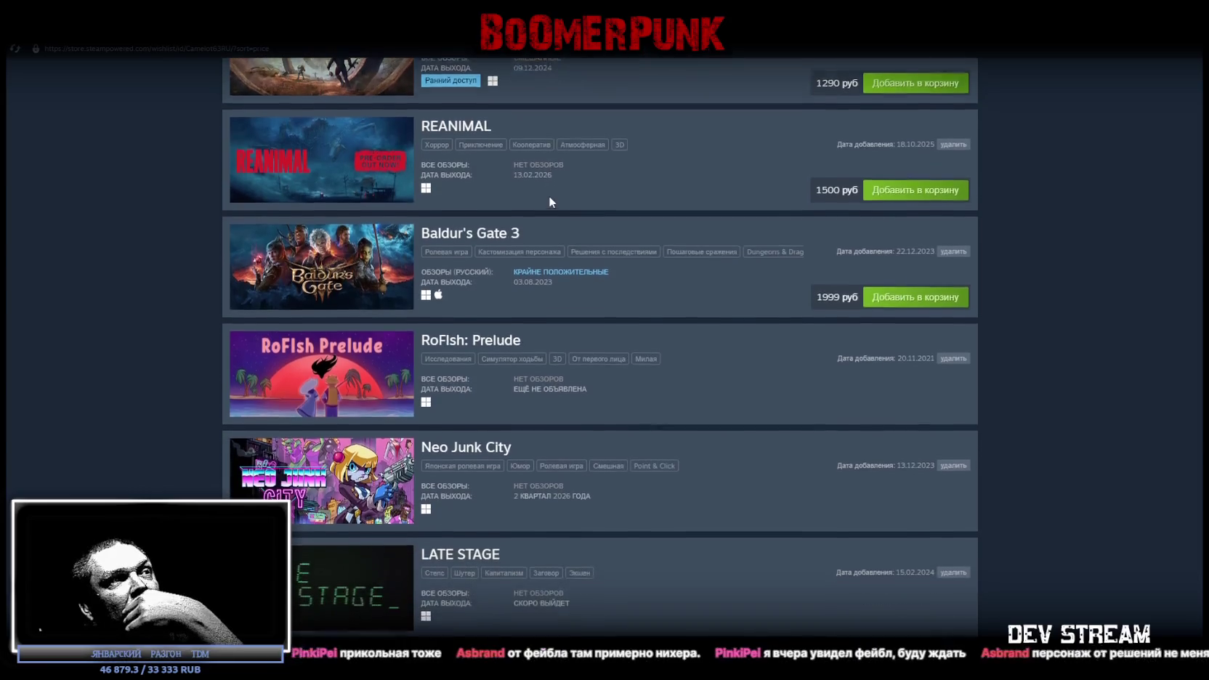
scroll(547, 195, up, 2)
scroll(538, 208, up, 5)
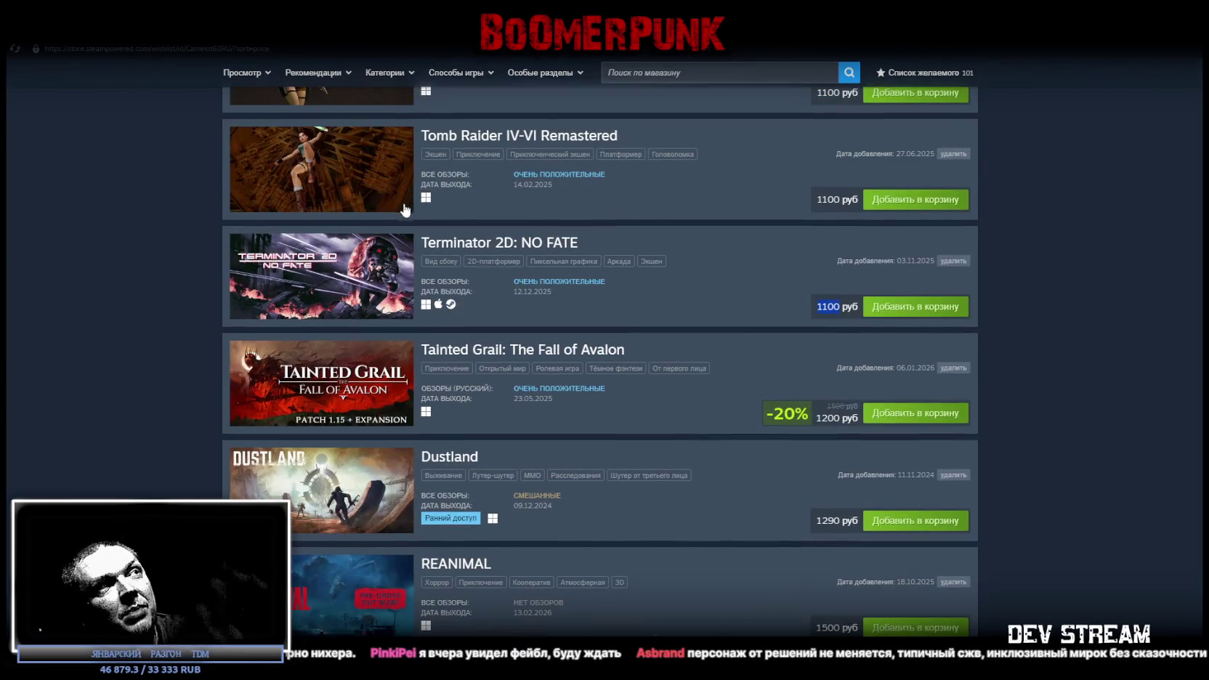
scroll(455, 309, up, 4)
scroll(395, 449, down, 2)
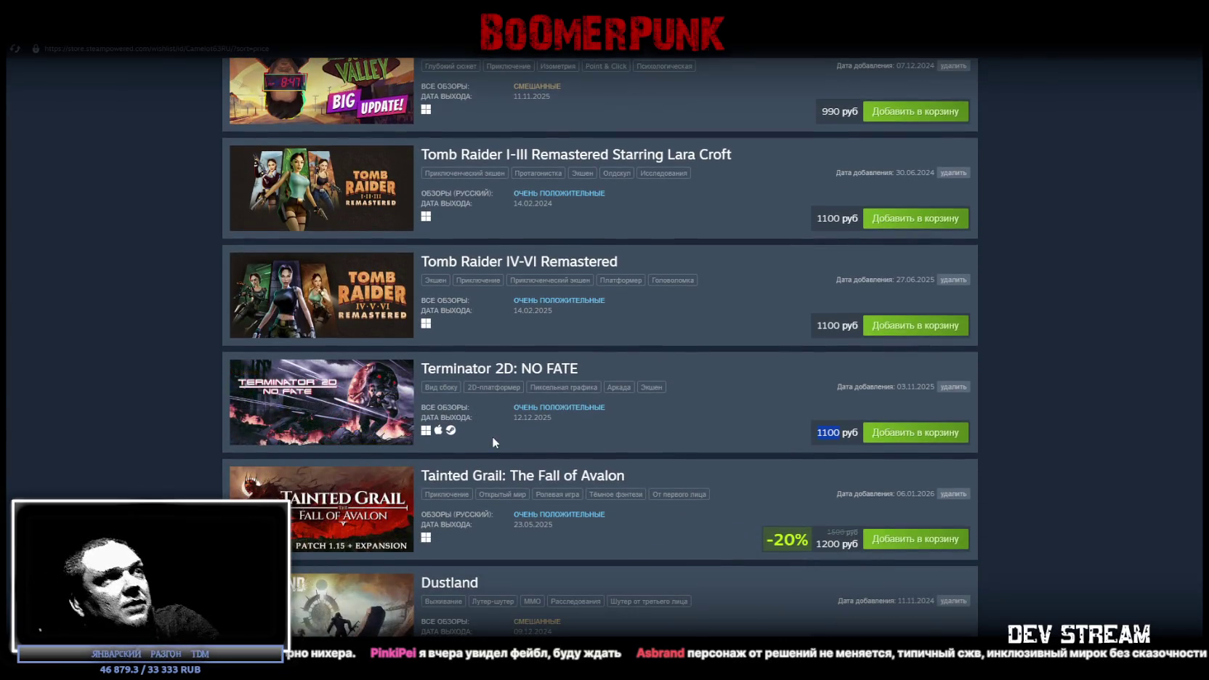
scroll(299, 325, down, 1)
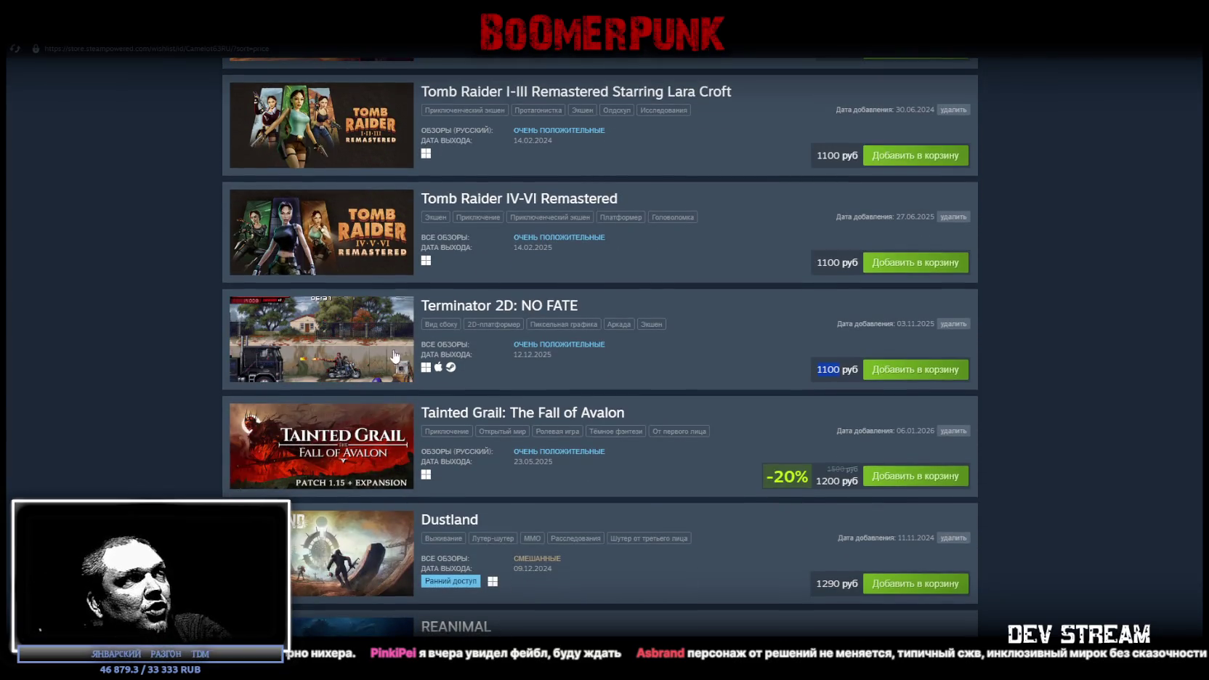
scroll(541, 484, down, 3)
scroll(518, 460, down, 2)
scroll(504, 464, down, 3)
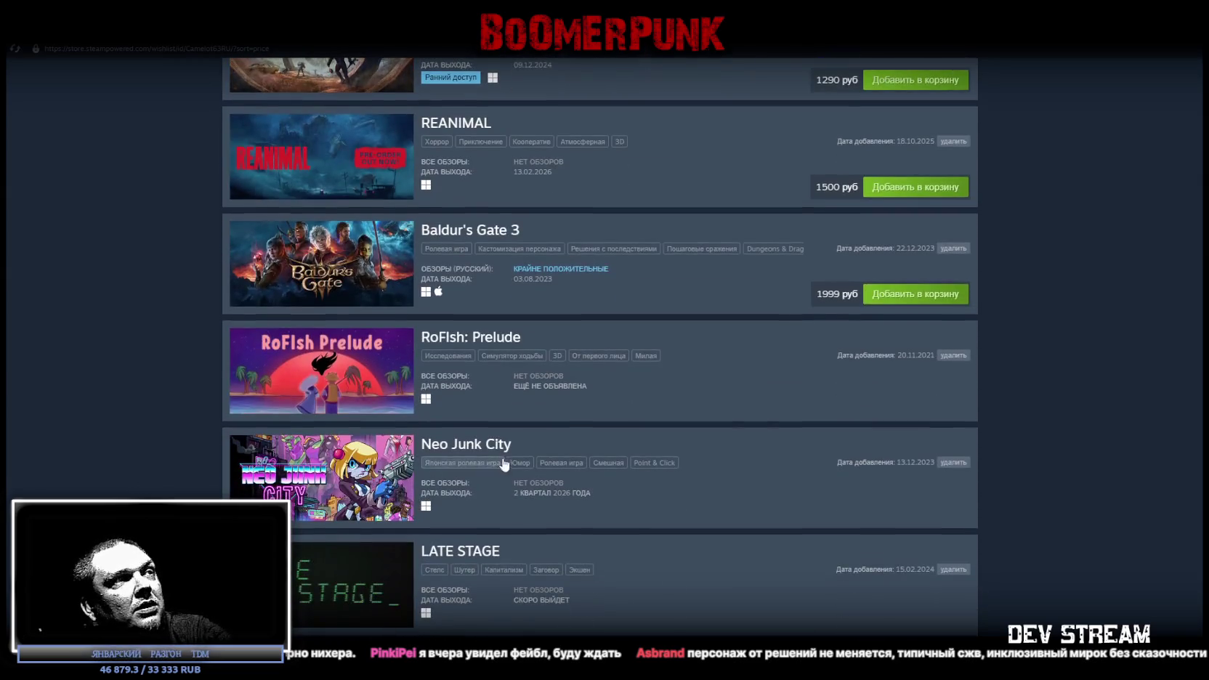
scroll(498, 445, down, 3)
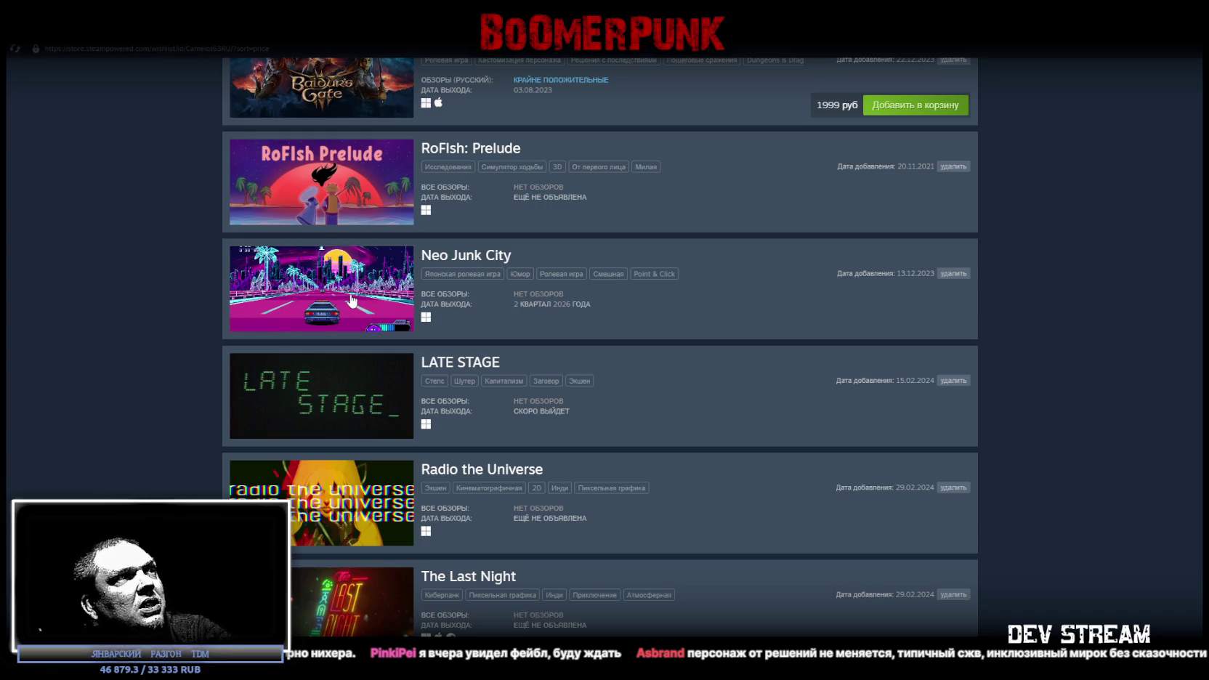
click(351, 402)
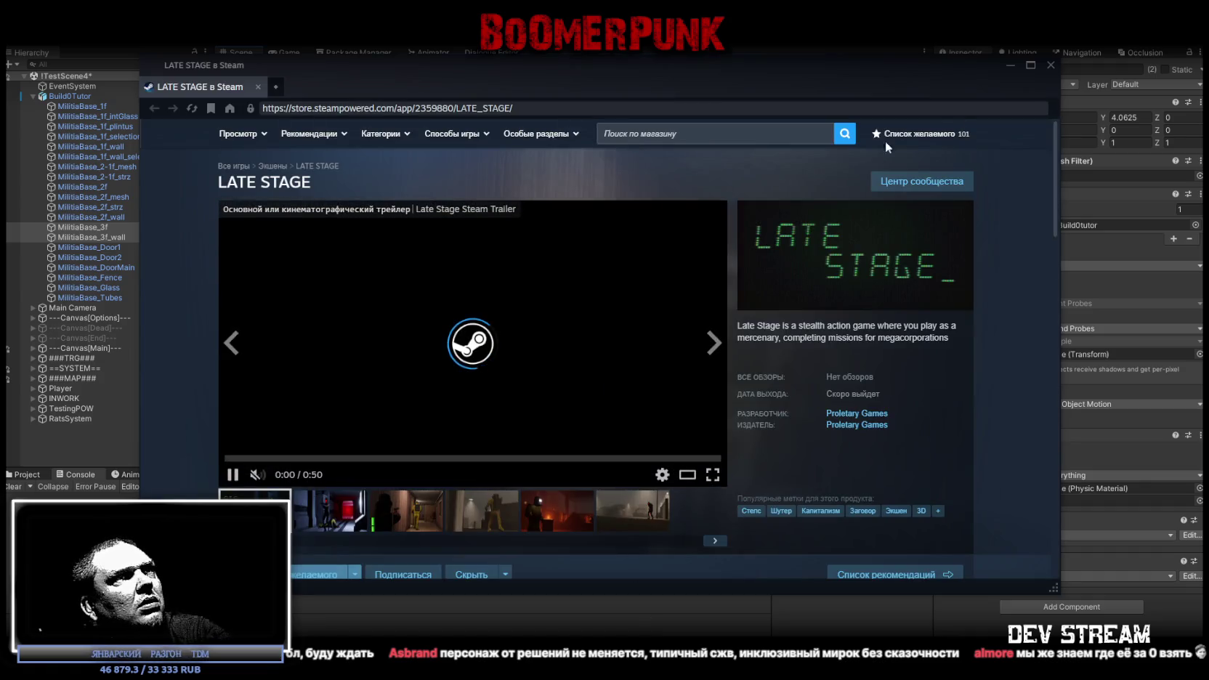
Maximize the LATE STAGE store window and browse its screenshots
click(1030, 67)
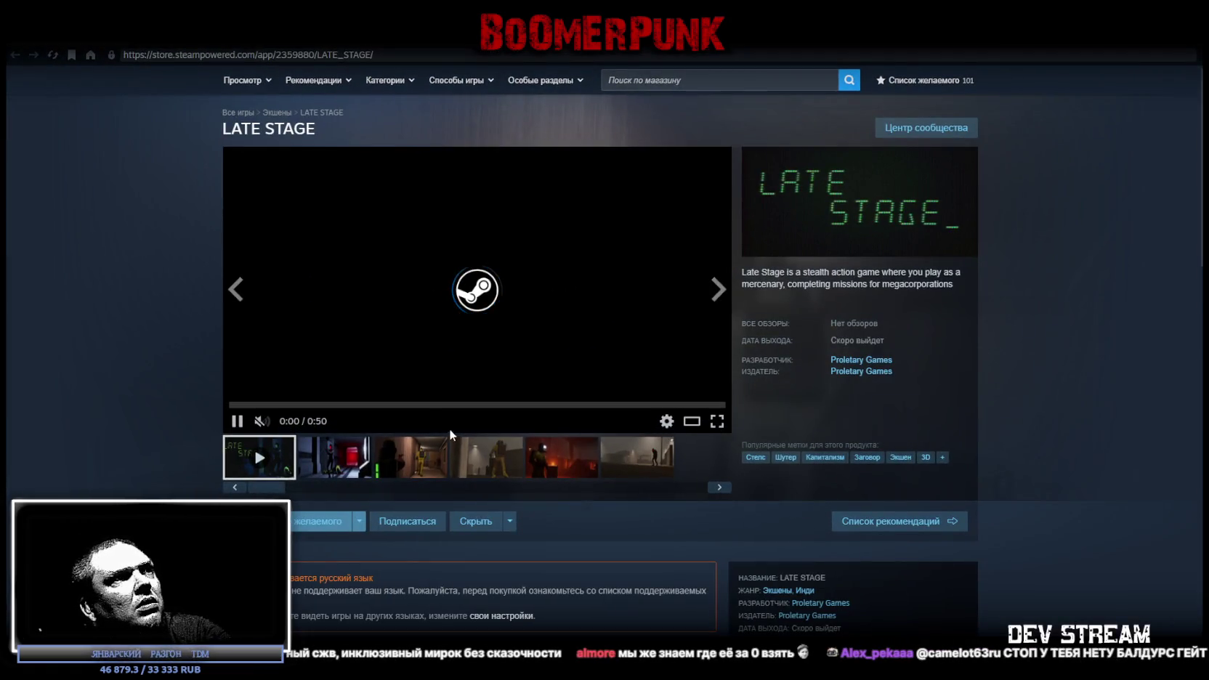
click(507, 460)
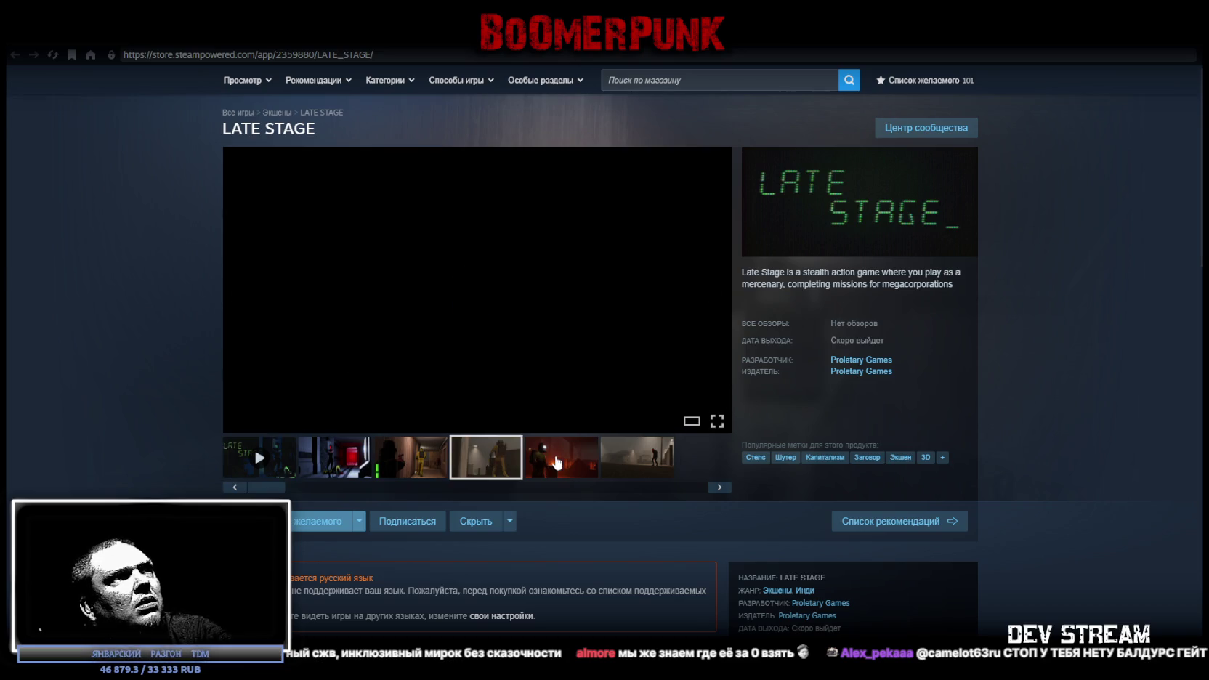
click(560, 462)
click(642, 466)
Go back to the LATE STAGE trailer and watch it full screen
click(487, 458)
click(411, 457)
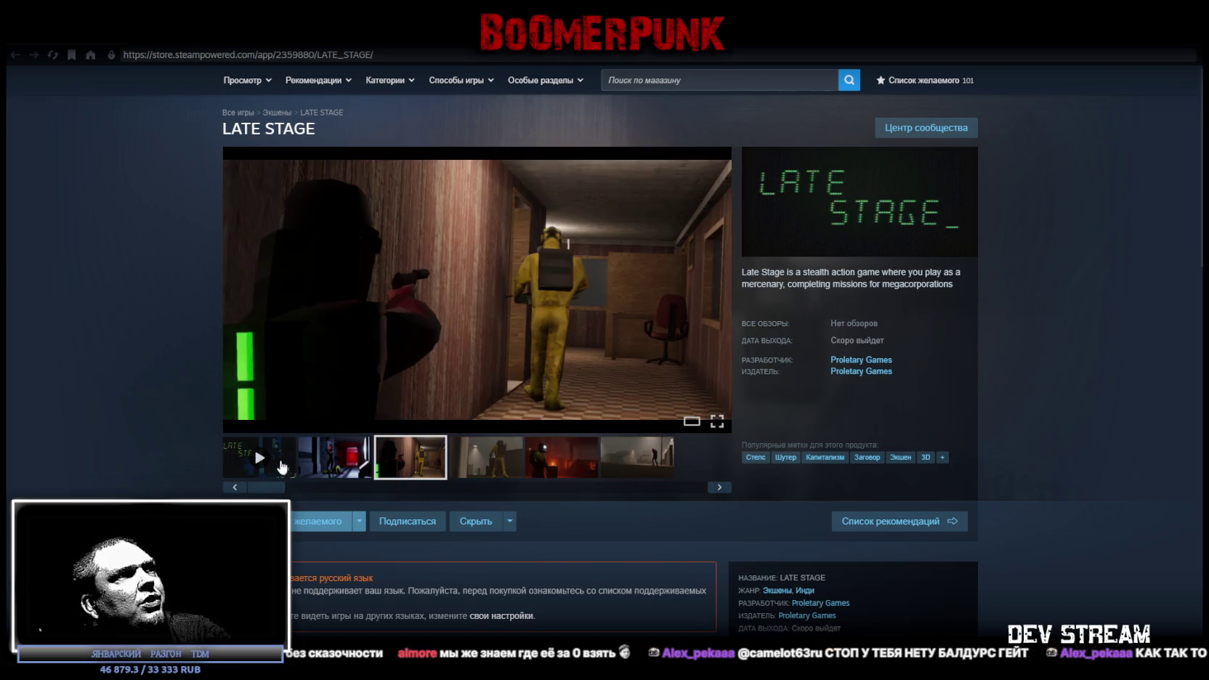
click(260, 457)
click(716, 421)
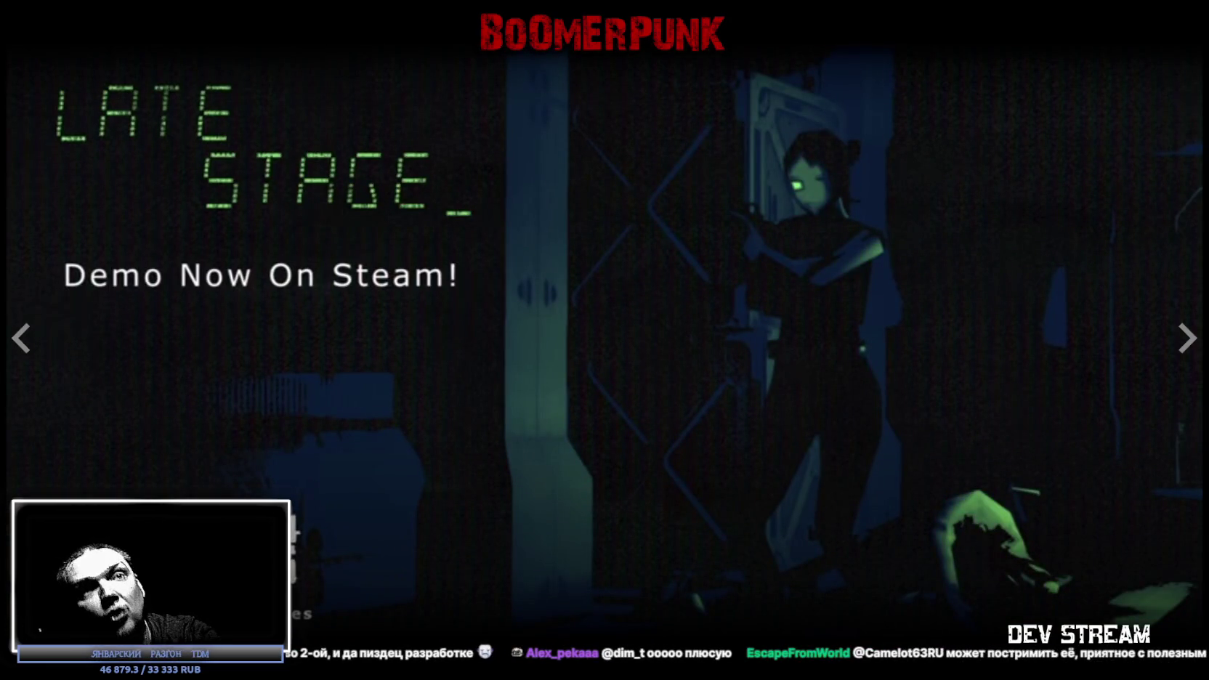
key(Escape)
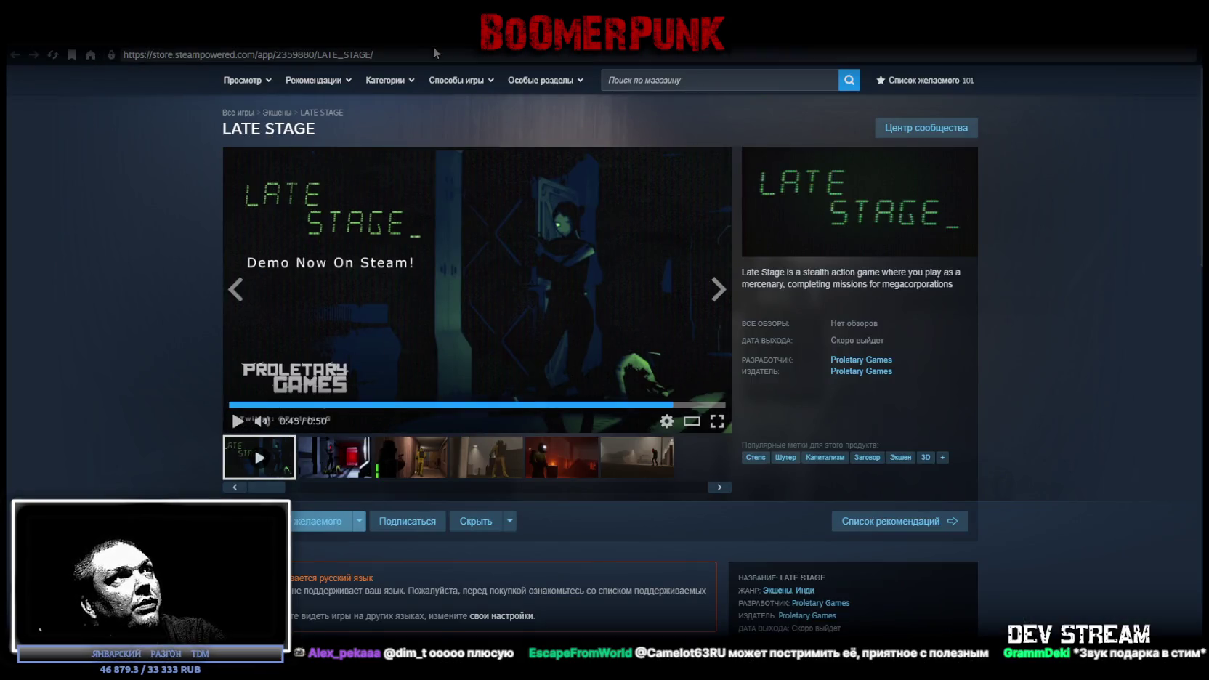
Select the LATE STAGE page address, then switch to the YouTube Sky Dust trailer window
key(ctrl+l)
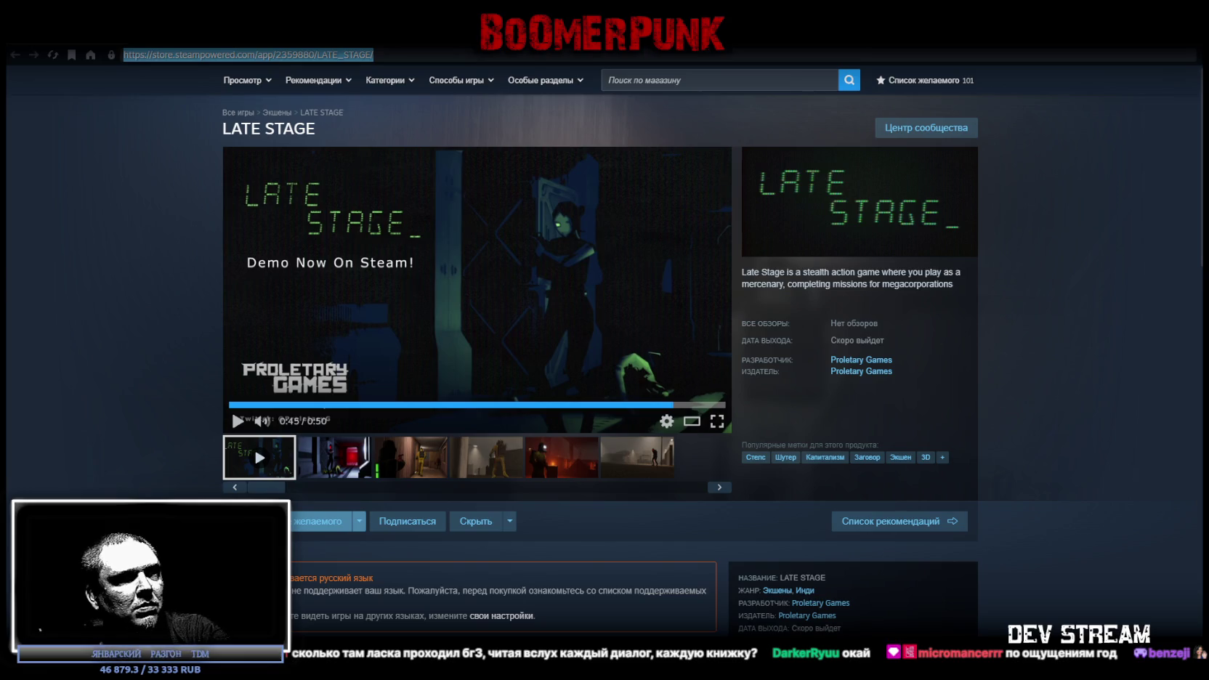
key(alt+Tab)
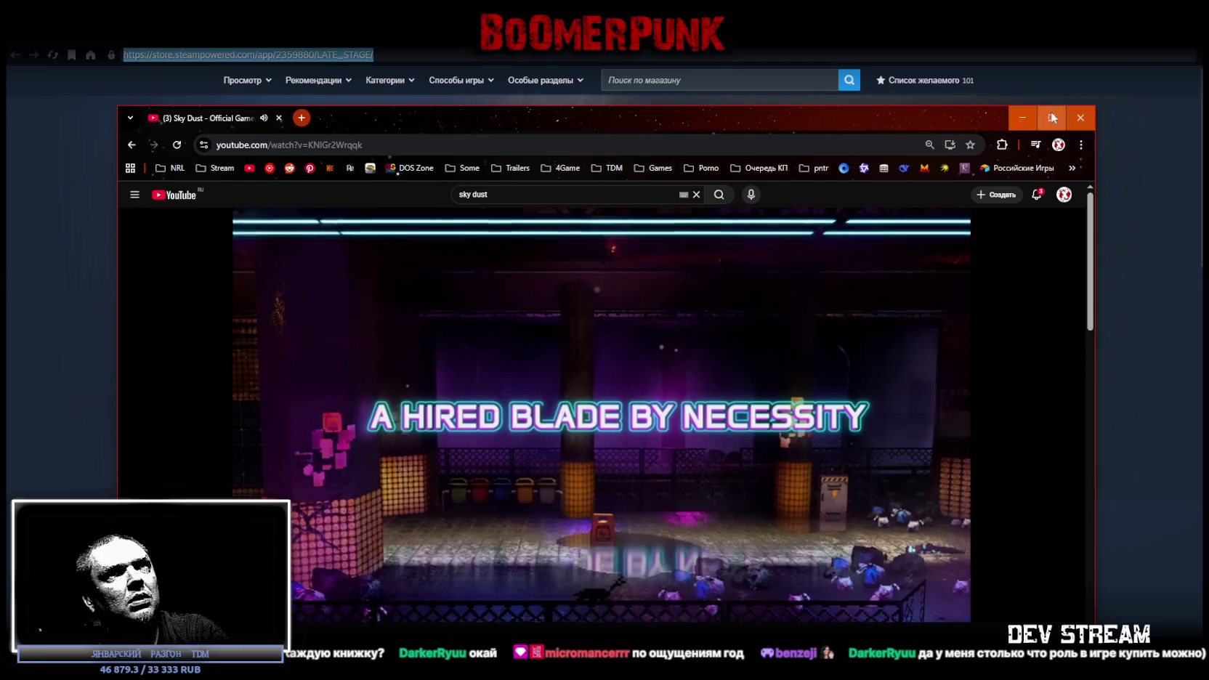
Maximize the Chrome window and watch the Sky Dust trailer on YouTube
click(1051, 117)
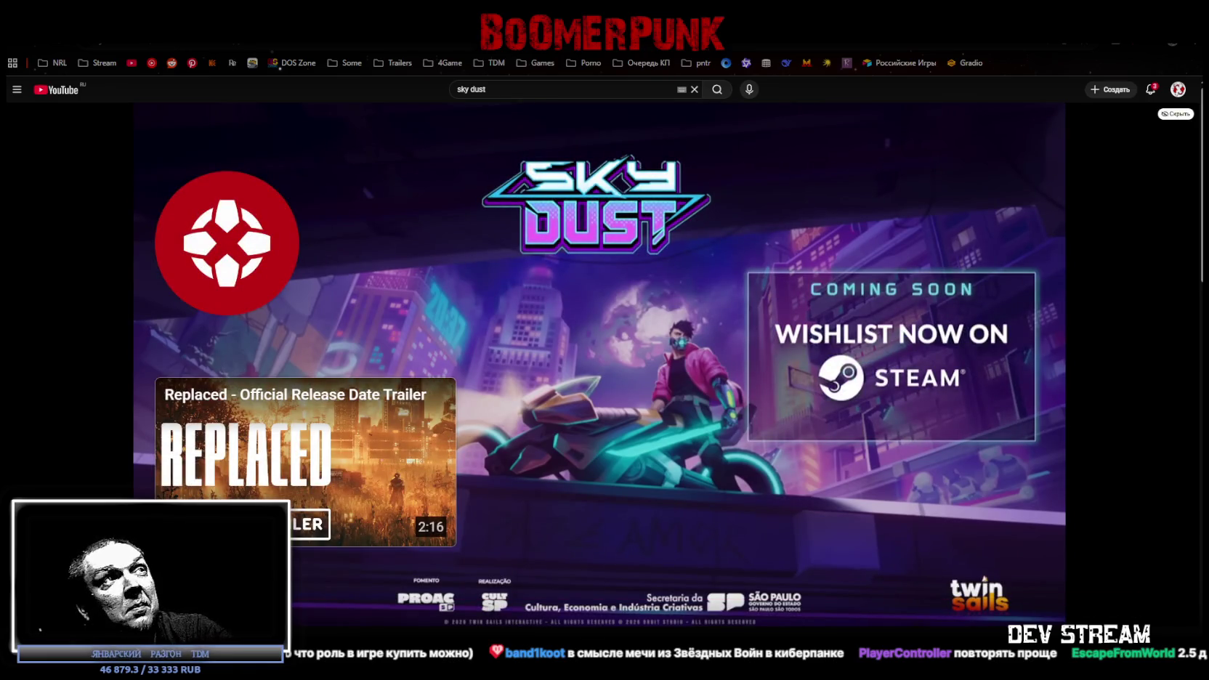
Switch back to the Steam store window showing PIGFACE
key(alt+Tab)
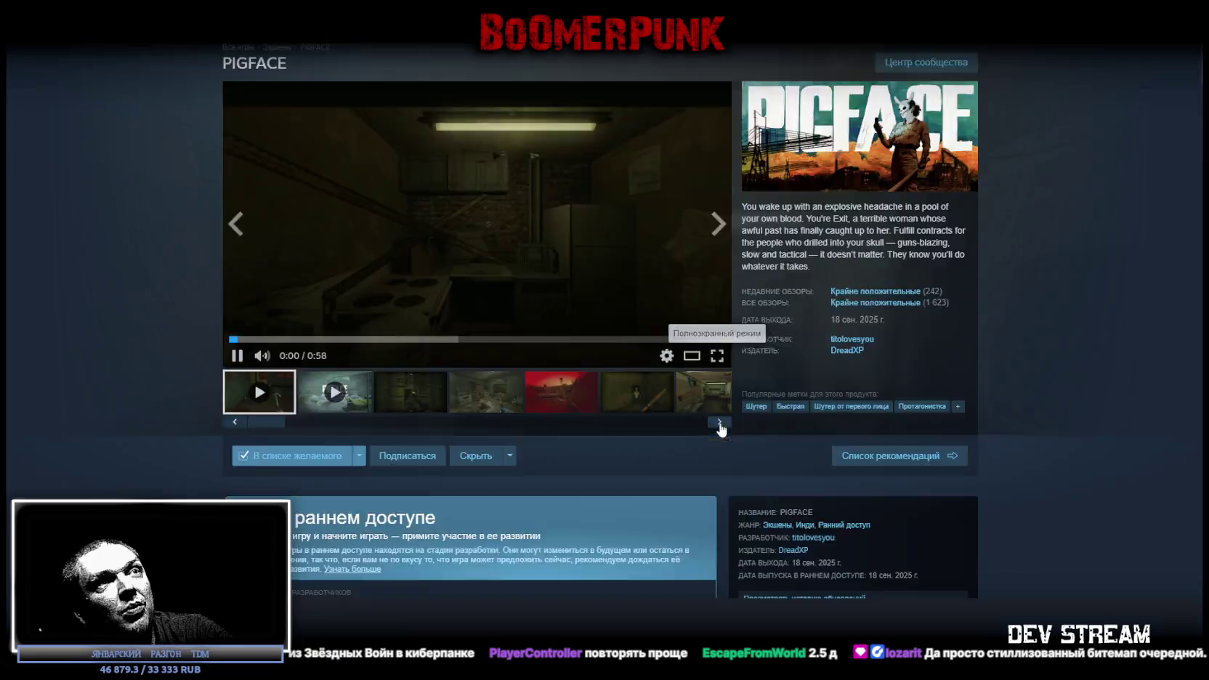
View the PIGFACE trailer full screen, skim the early-access section, then resume full-screen playback
click(718, 422)
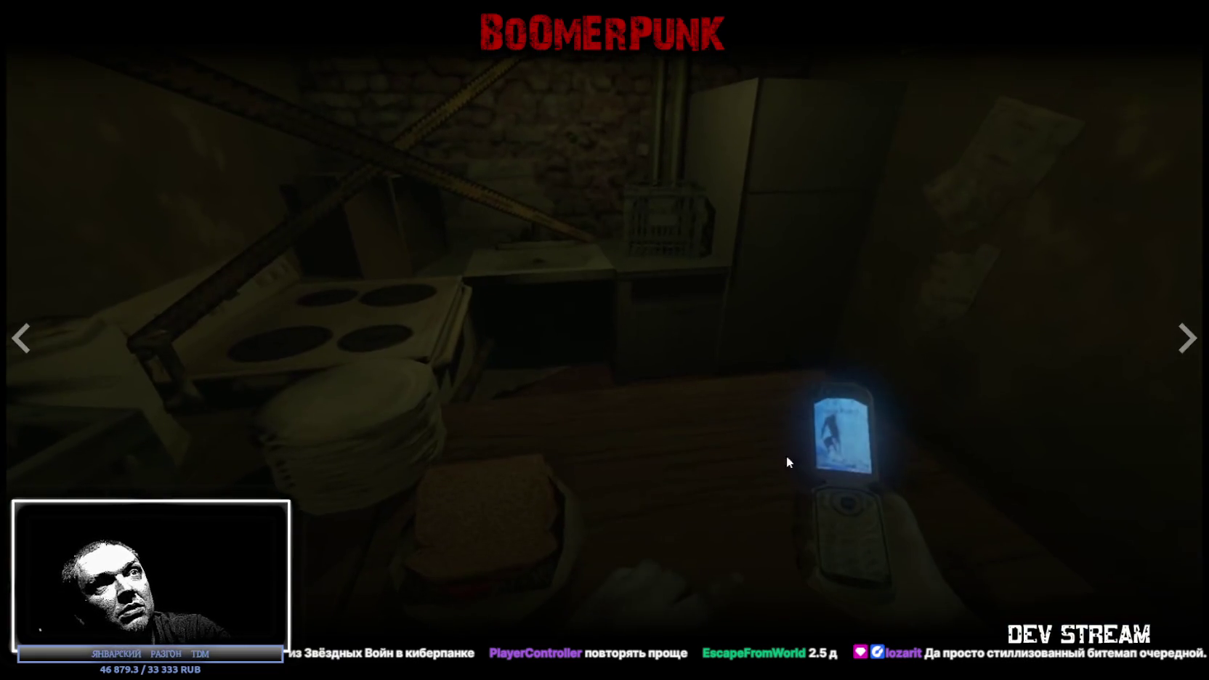
key(Escape)
scroll(942, 492, down, 2)
scroll(942, 492, down, 1)
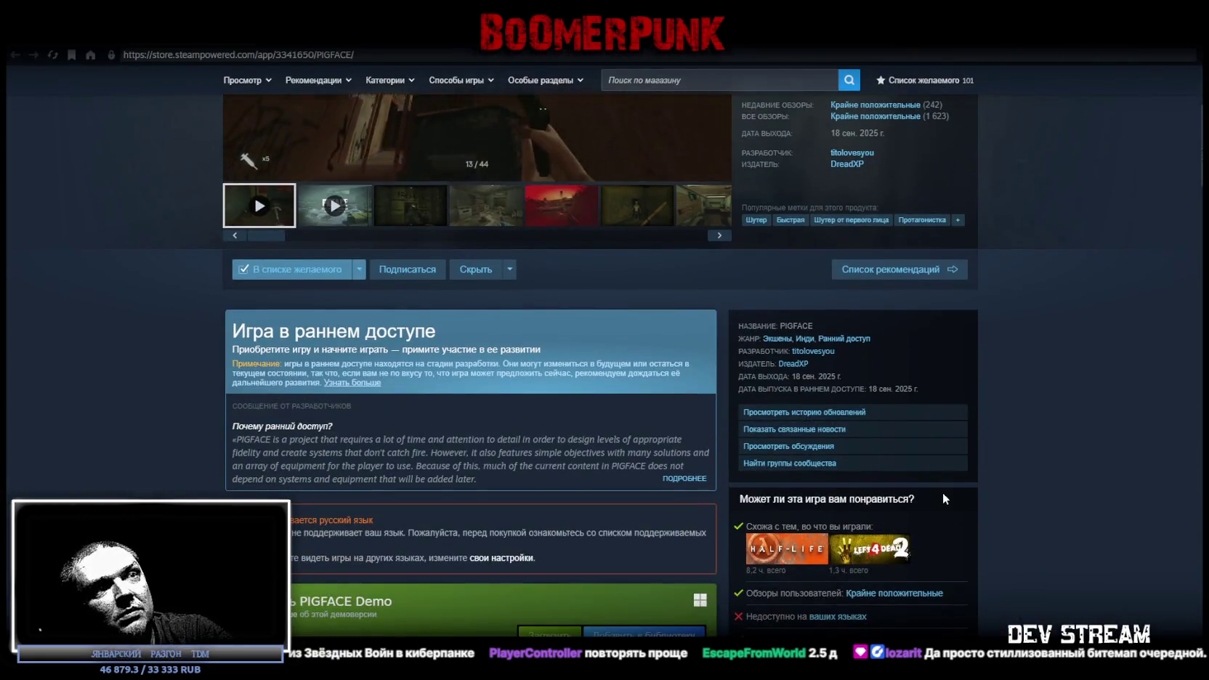
scroll(942, 492, up, 3)
scroll(921, 502, down, 4)
scroll(921, 502, up, 4)
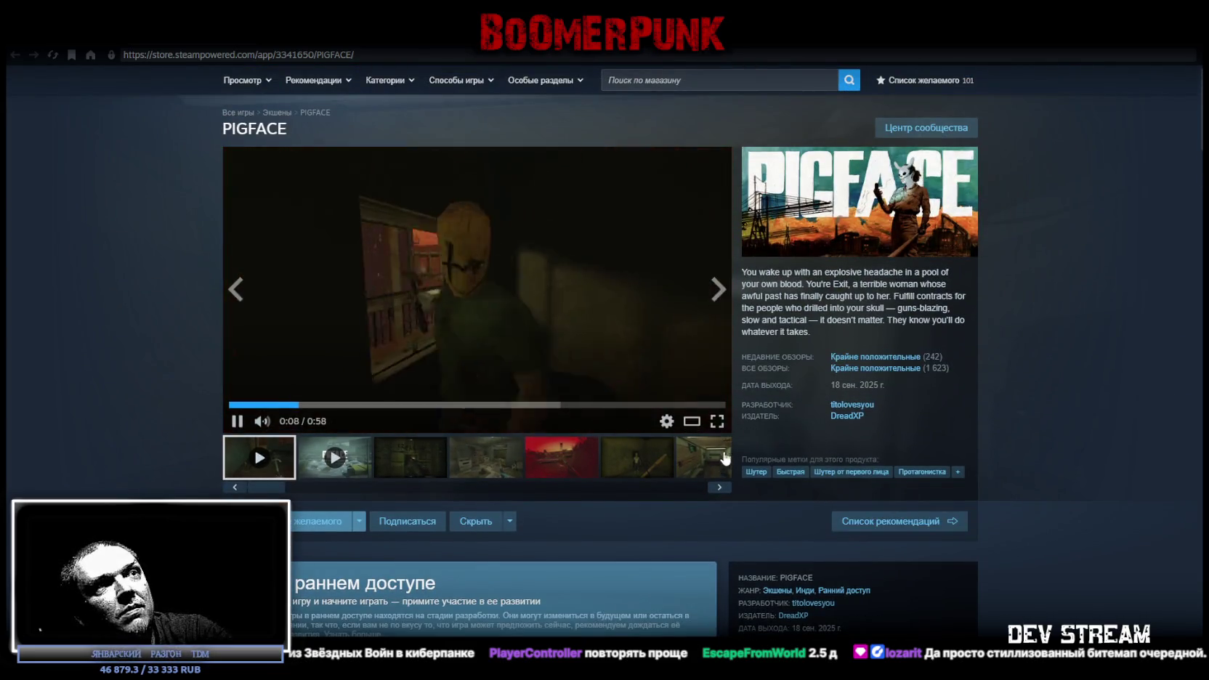
click(715, 420)
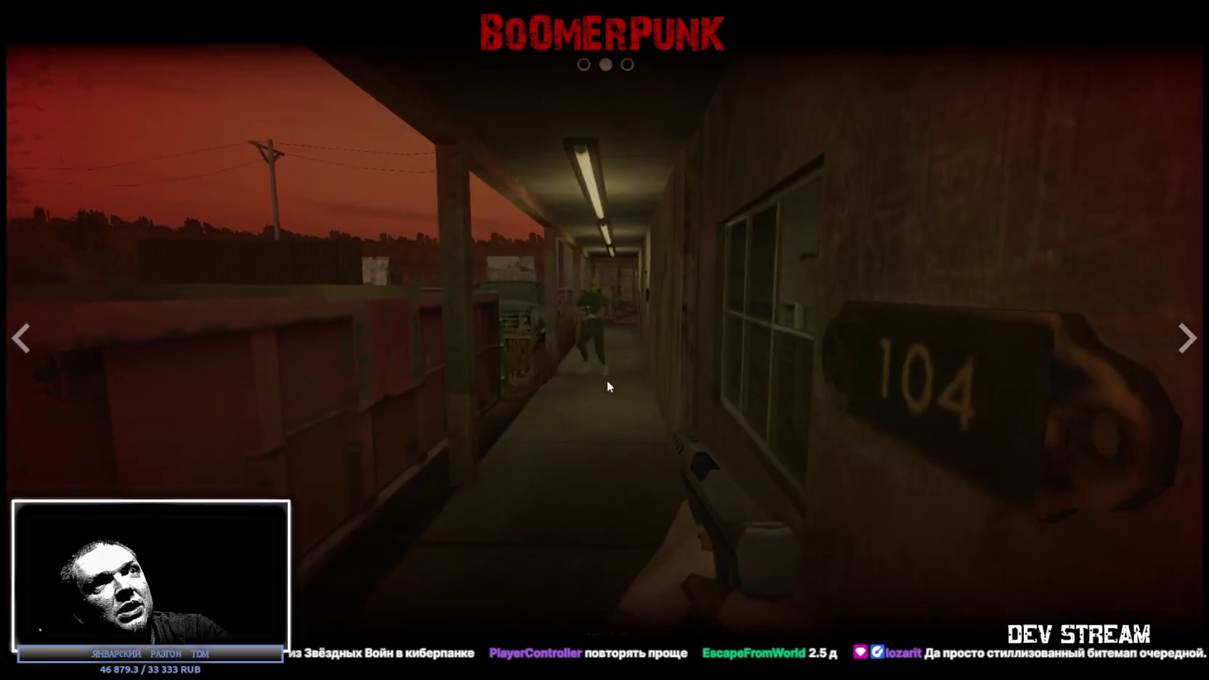